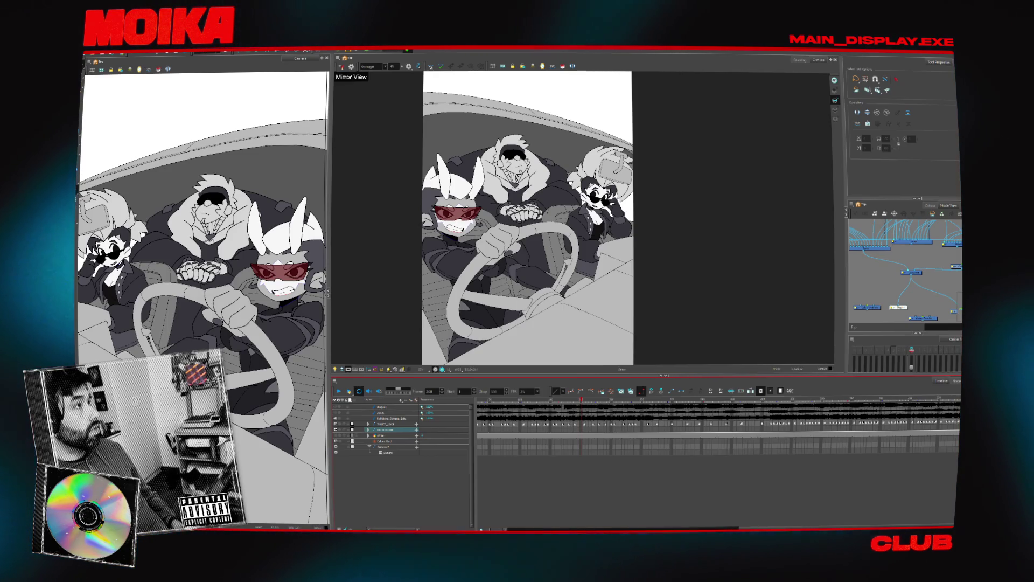
# Maximize the YouTube browser window and leave the Fifth Element clip for the YouTube home page.
pyautogui.hotkey('alt', 'Tab')
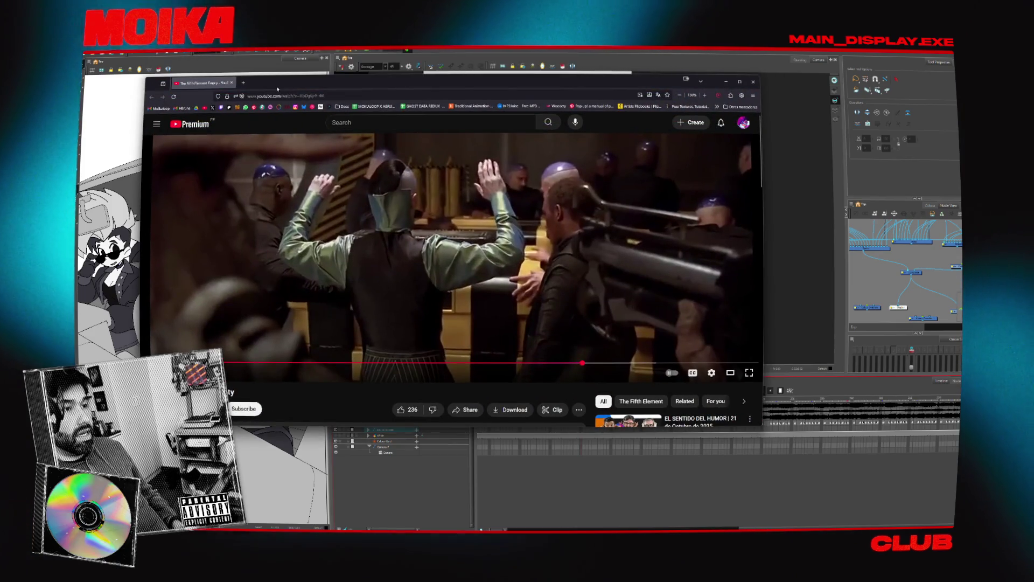
pyautogui.moveTo(277, 89); pyautogui.dragTo(299, 149)
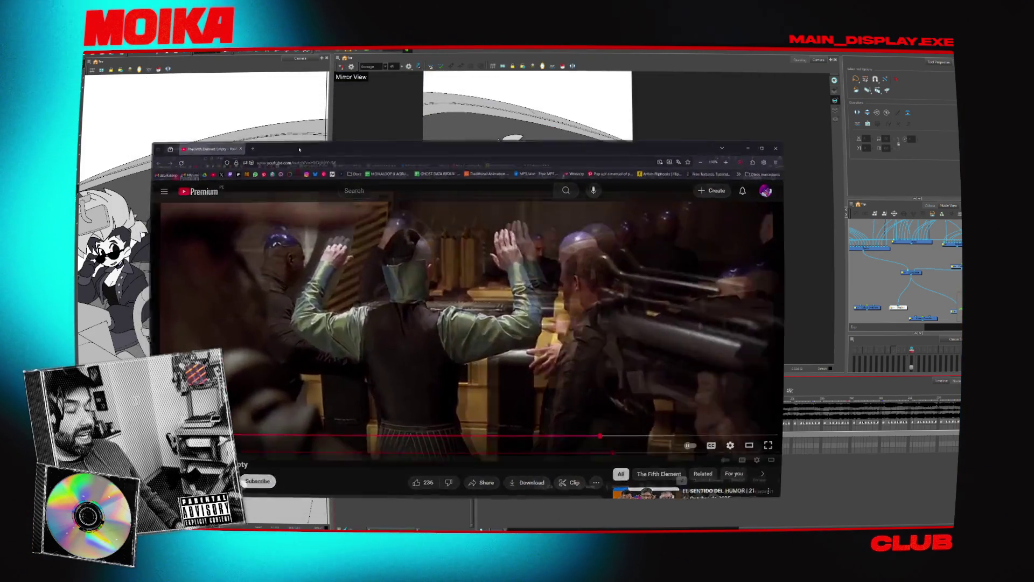
pyautogui.doubleClick(299, 150)
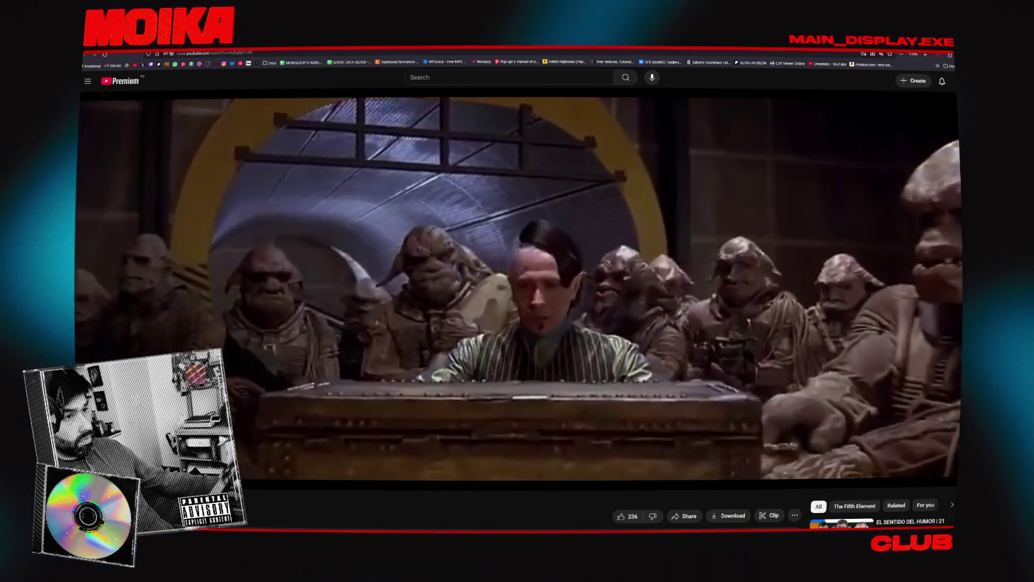
pyautogui.moveTo(185, 148)
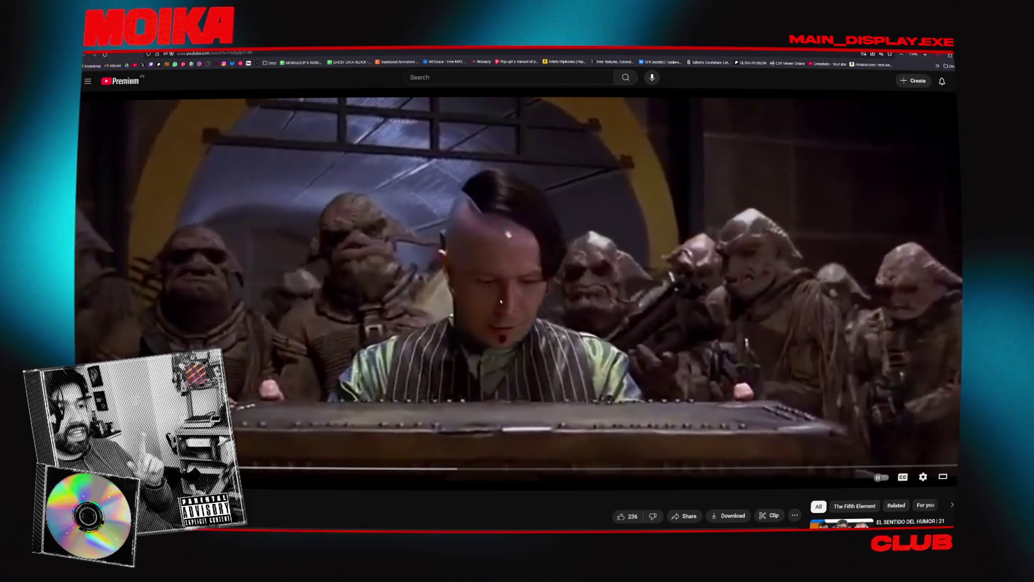
pyautogui.click(144, 82)
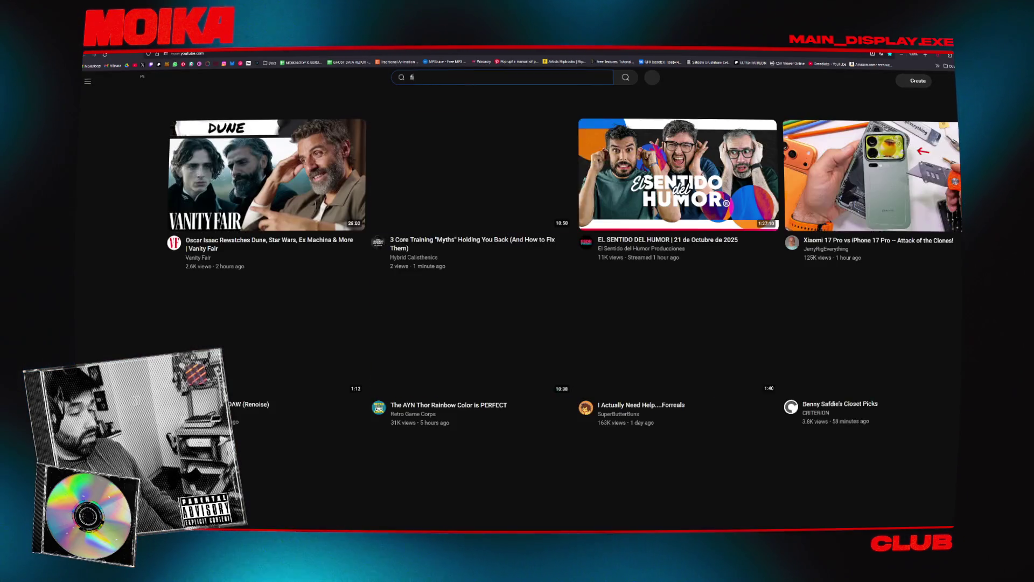
pyautogui.write('fi')
# Search 'fifth element rocket lunch' and play 'The Fifth Element (1997) | Takeoff Scene [1080p]'.
pyautogui.click(468, 77)
pyautogui.write('fifth element r')
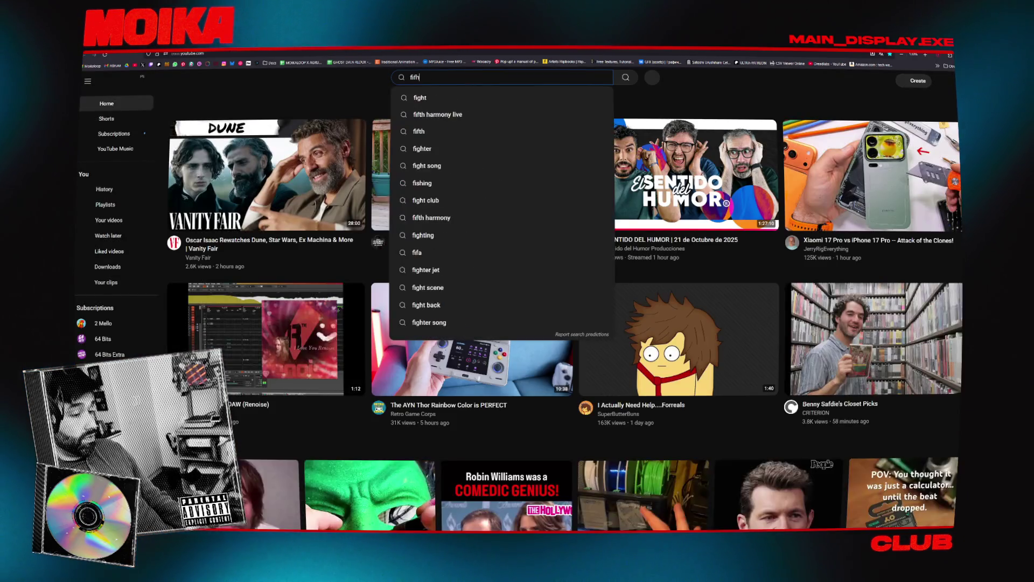
pyautogui.write('ocket lunch')
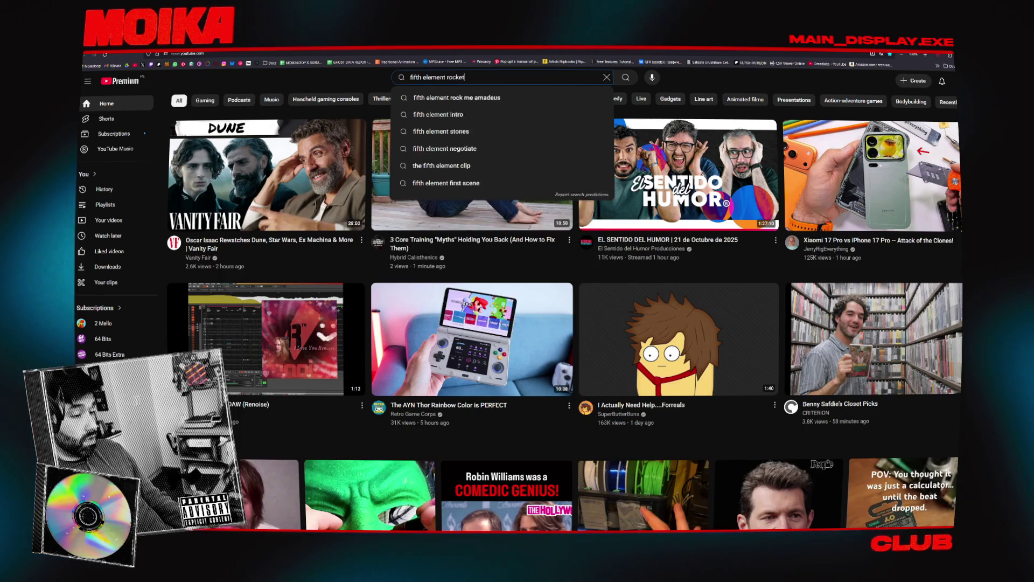
pyautogui.press('Return')
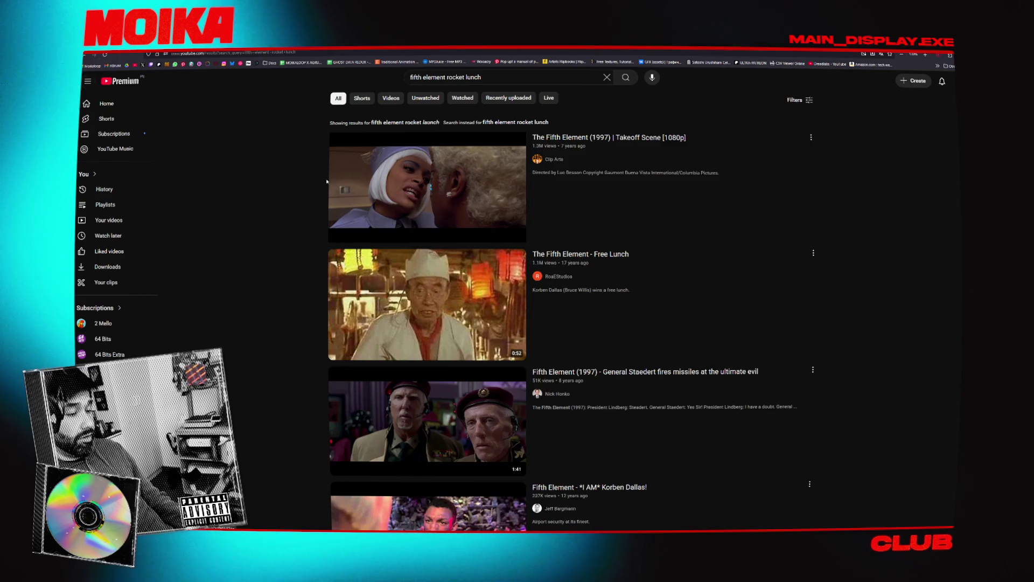
pyautogui.click(330, 181)
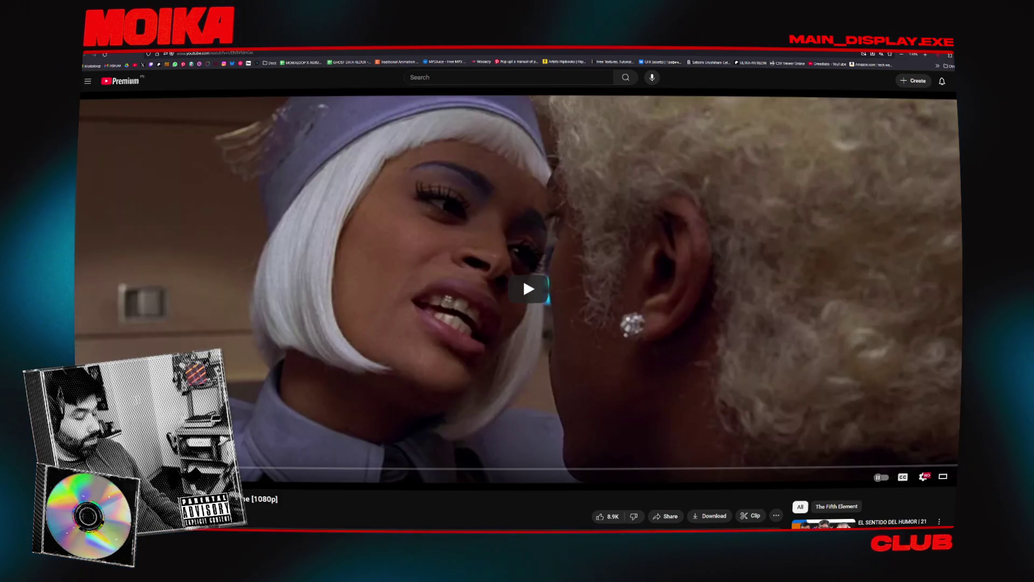
pyautogui.click(369, 360)
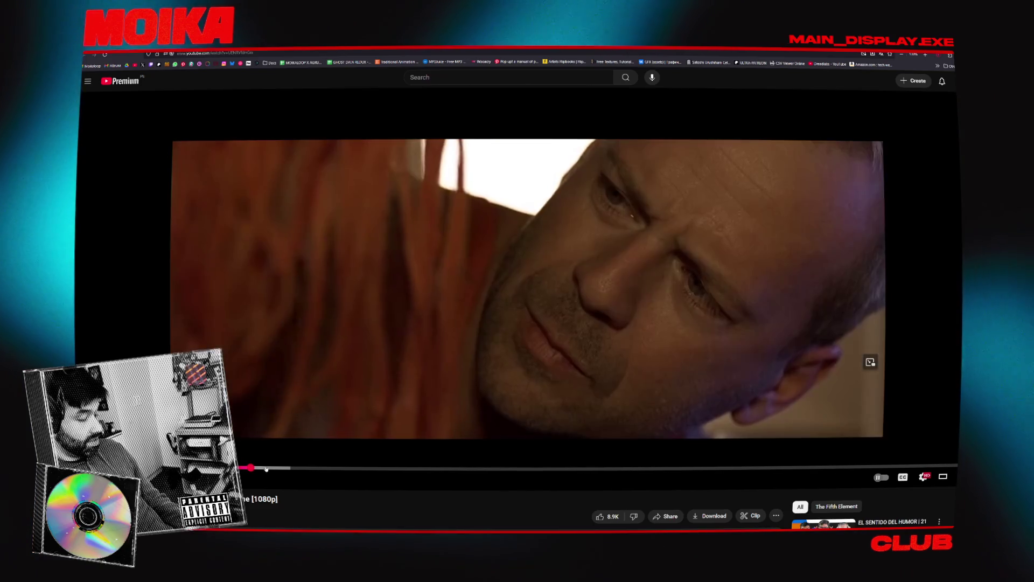
# Skip the takeoff clip ahead to 1:05, pause it, and begin a new search.
pyautogui.moveTo(247, 464)
pyautogui.mouseDown()
pyautogui.moveTo(321, 470)
pyautogui.moveTo(305, 470)
pyautogui.mouseUp()
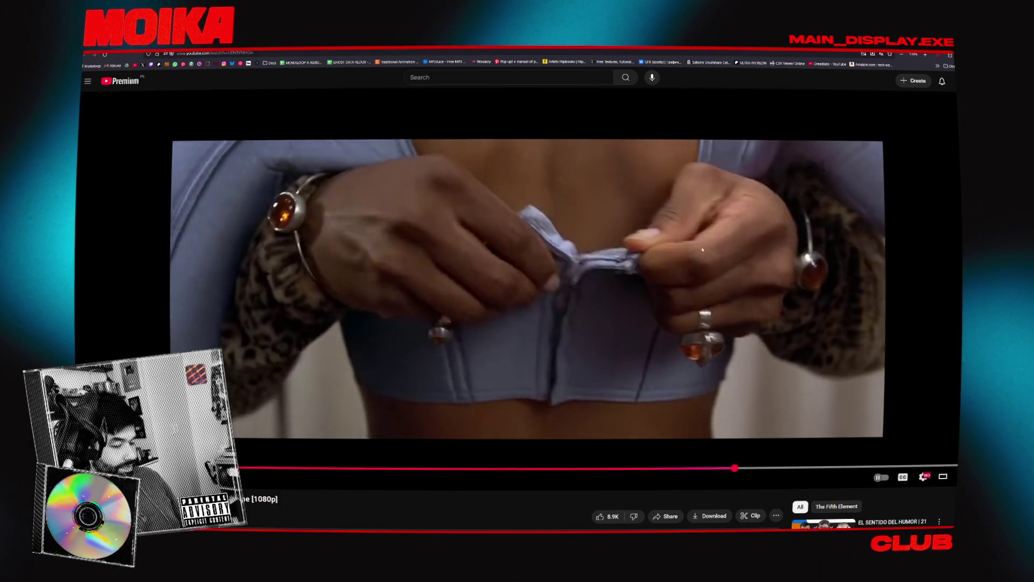
pyautogui.click(868, 360)
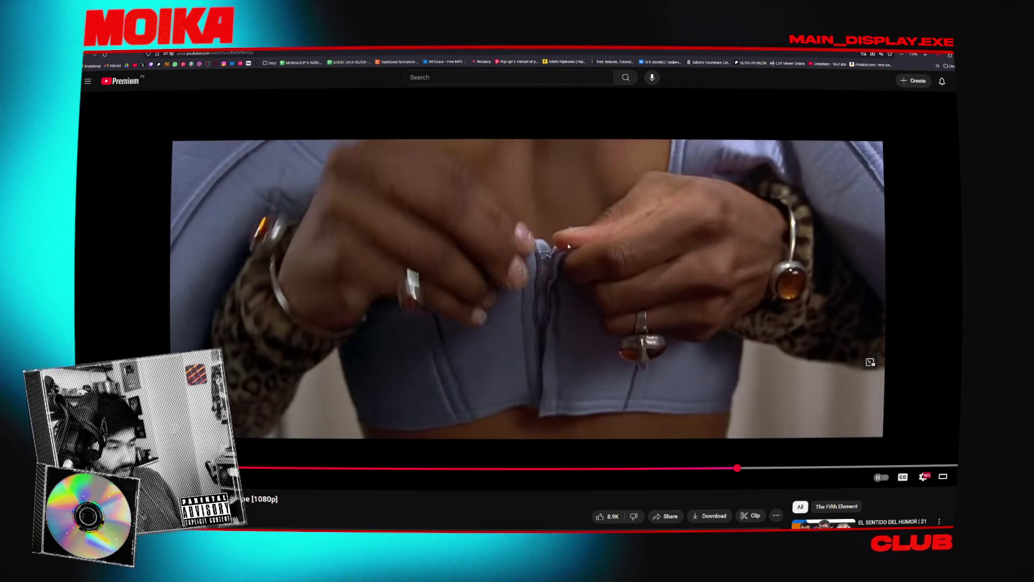
pyautogui.click(428, 76)
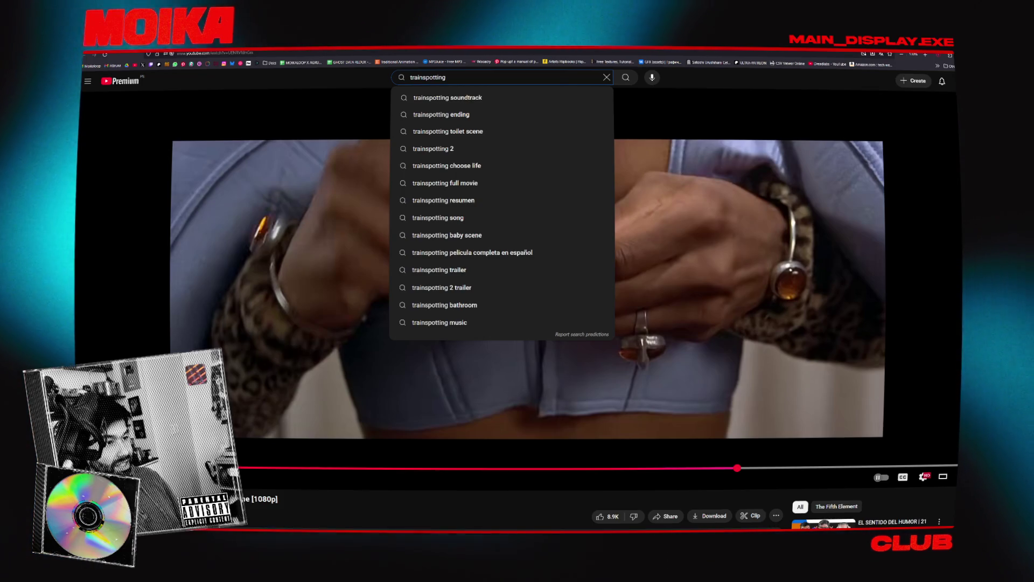
pyautogui.write('trainspotting')
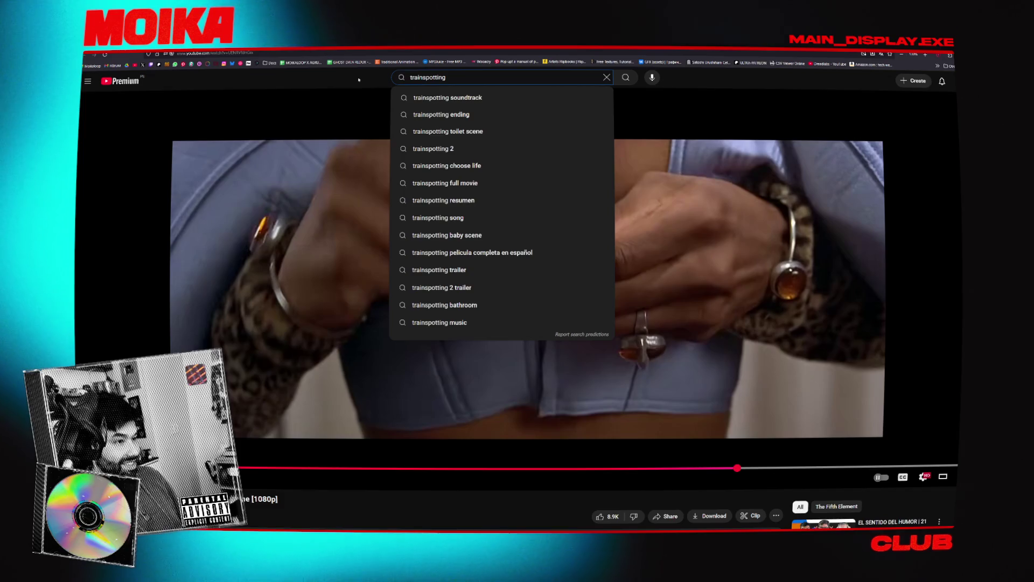
# Search 'trainspotting soccer scene' and scroll through the results.
pyautogui.click(358, 80)
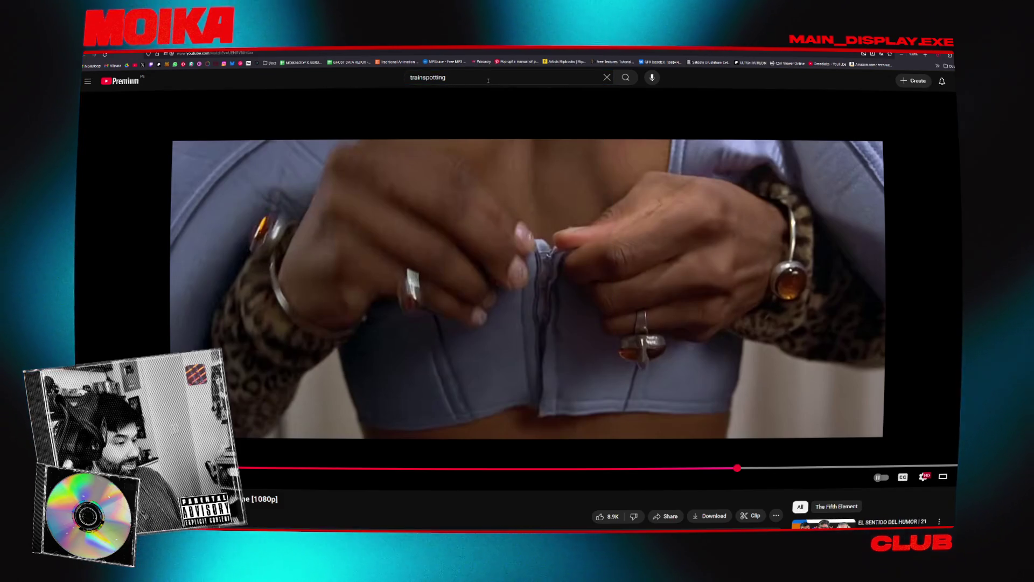
pyautogui.click(472, 79)
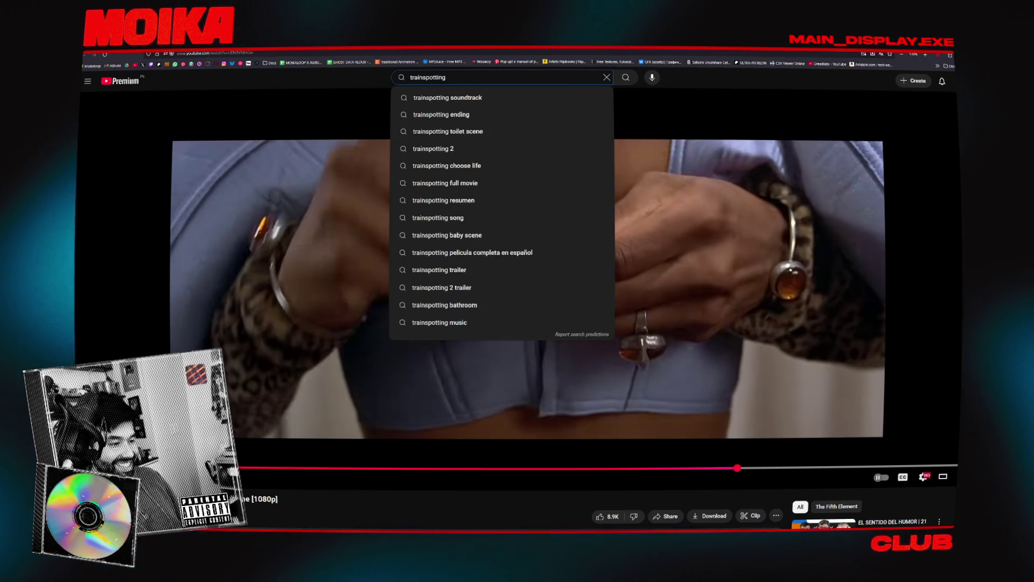
pyautogui.write('sco')
pyautogui.press('BackSpace')
pyautogui.press('BackSpace')
pyautogui.write('occer')
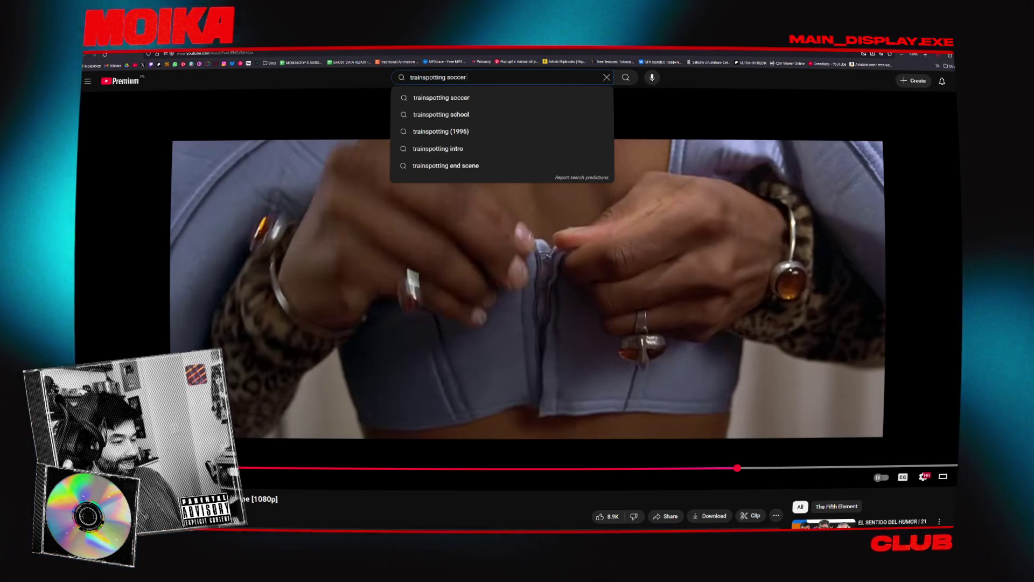
pyautogui.write(' scene')
pyautogui.press('Return')
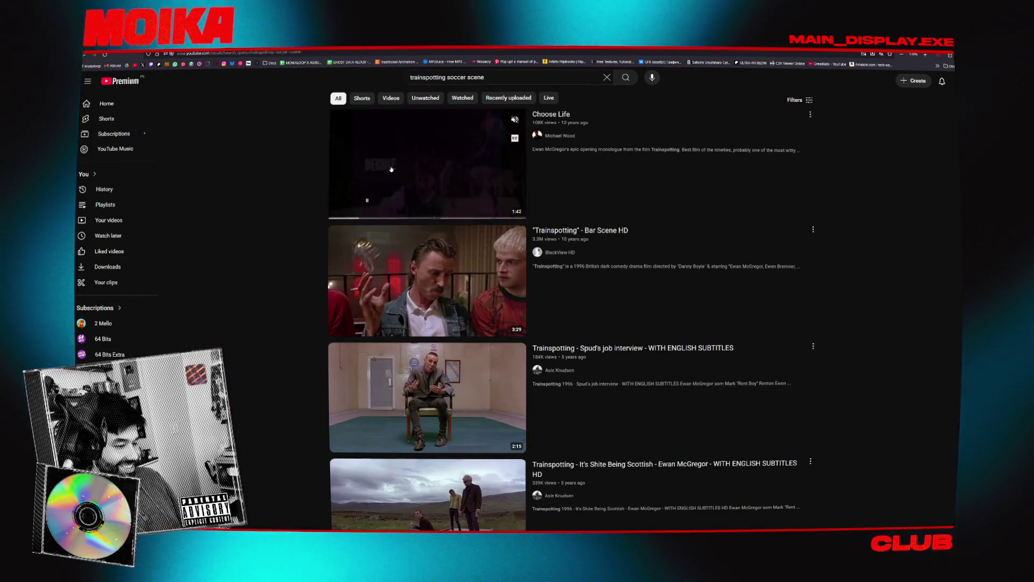
pyautogui.scroll(-1, 304, 173)
pyautogui.scroll(-2, 302, 167)
pyautogui.scroll(-4, 299, 159)
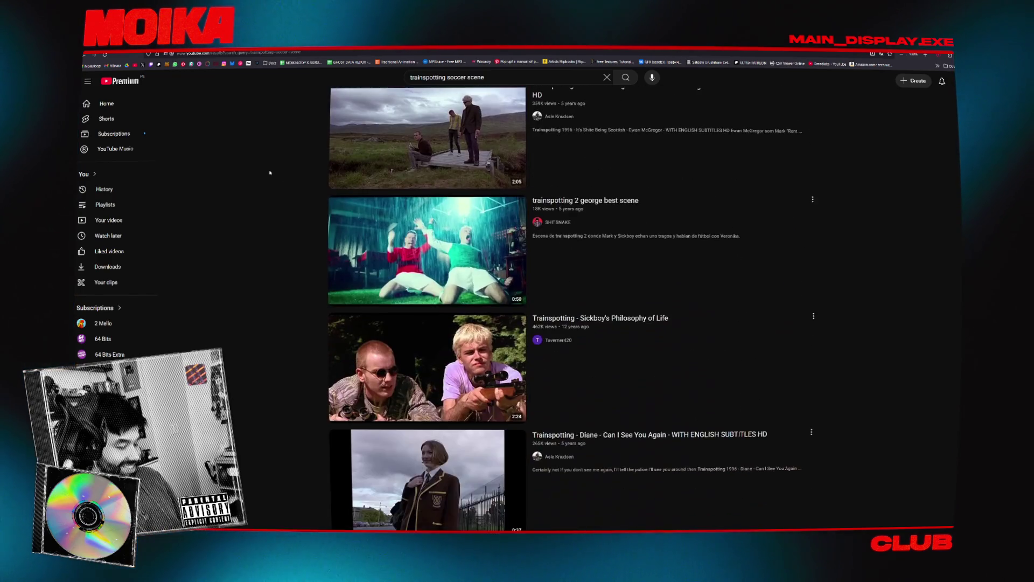
pyautogui.scroll(4, 292, 141)
pyautogui.scroll(1, 292, 141)
# Trim the query back to 'trainspotting' and browse further down the results.
pyautogui.moveTo(449, 77); pyautogui.dragTo(504, 77)
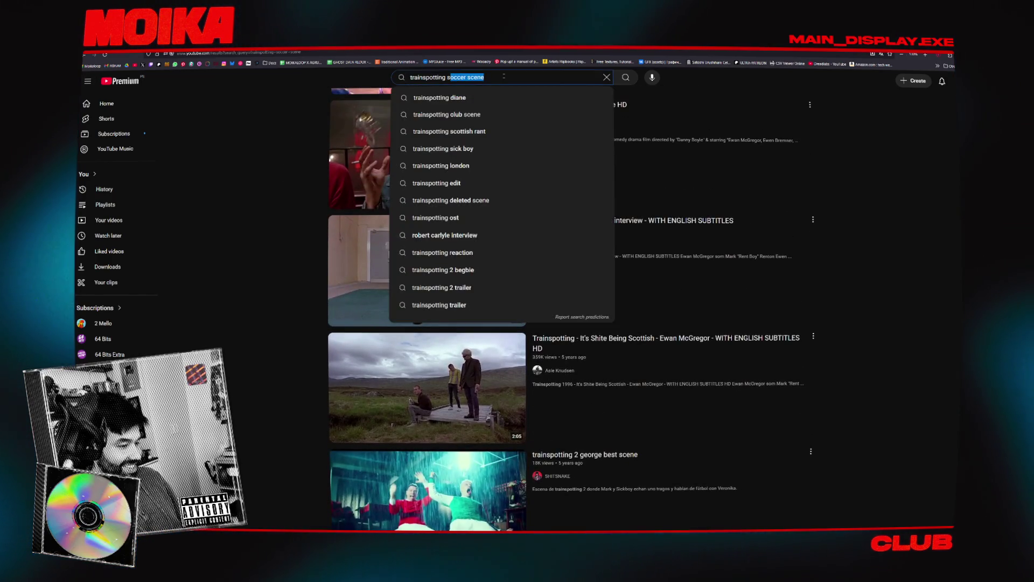
pyautogui.press('BackSpace')
pyautogui.press('BackSpace')
pyautogui.press('Escape')
pyautogui.click(264, 252)
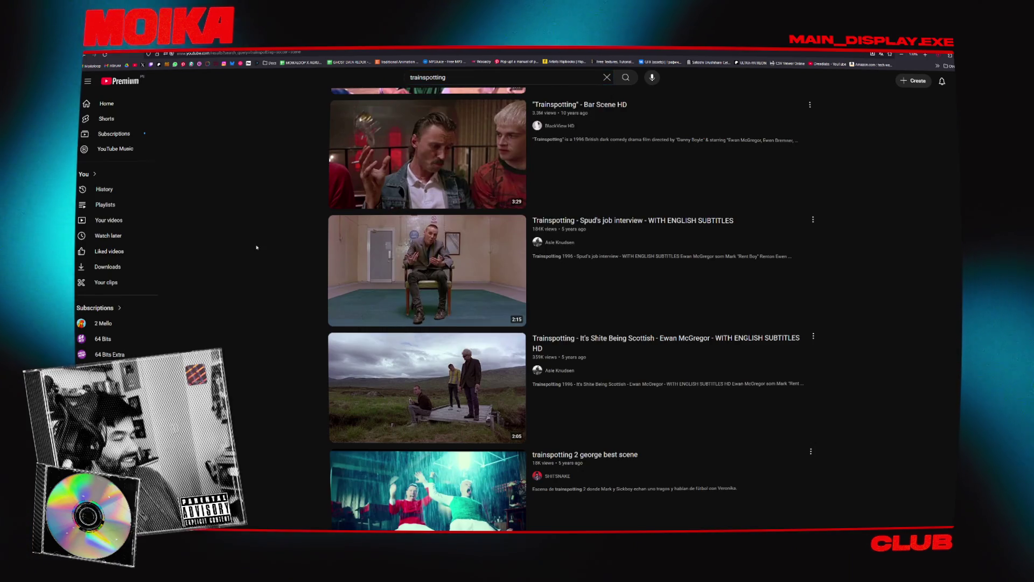
pyautogui.scroll(-4, 265, 253)
pyautogui.scroll(-2, 268, 254)
pyautogui.scroll(-3, 271, 256)
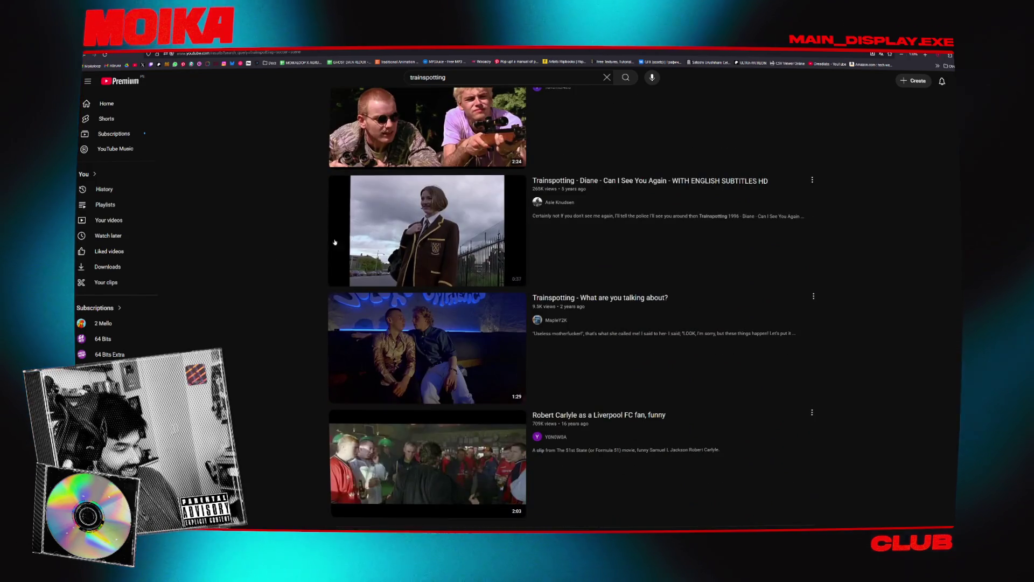
pyautogui.scroll(-3, 276, 235)
pyautogui.scroll(10, 277, 234)
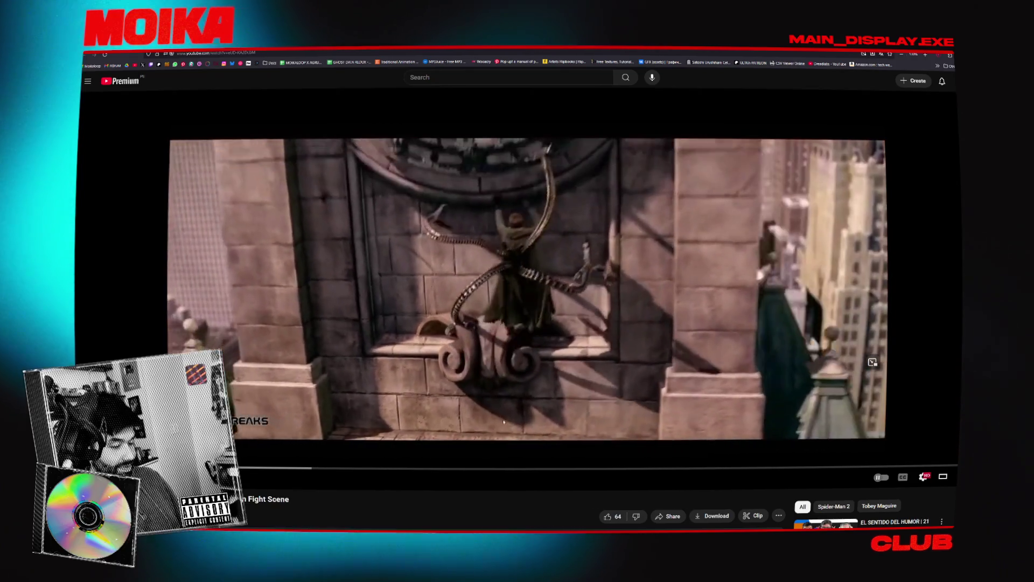
# Pause the Spider-Man 2 clip, search 'insomnia scene mirror', and open 'Contact, tricky mirror scene'.
pyautogui.click(511, 257)
pyautogui.write('insomnia scene')
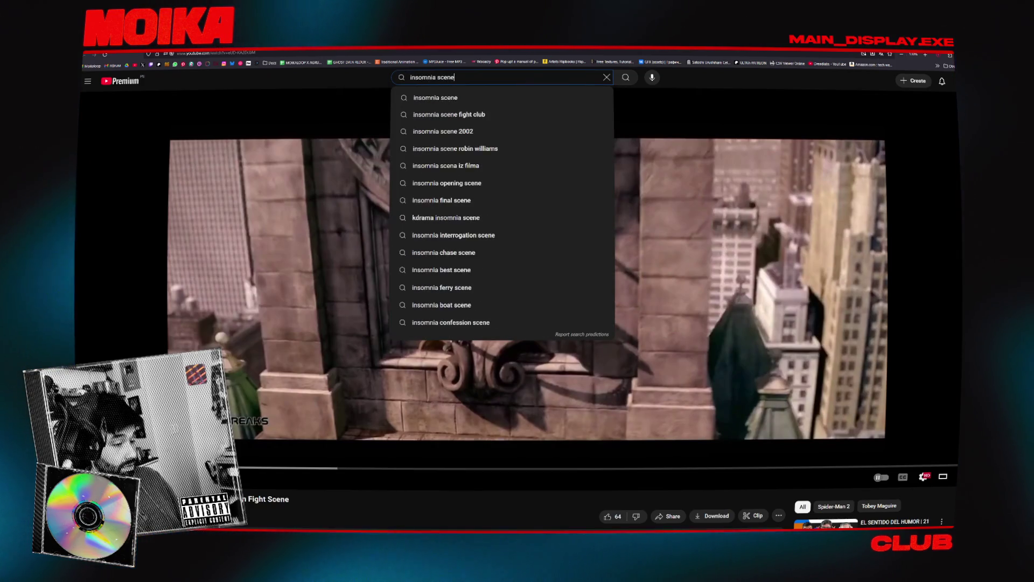
pyautogui.write('mirror')
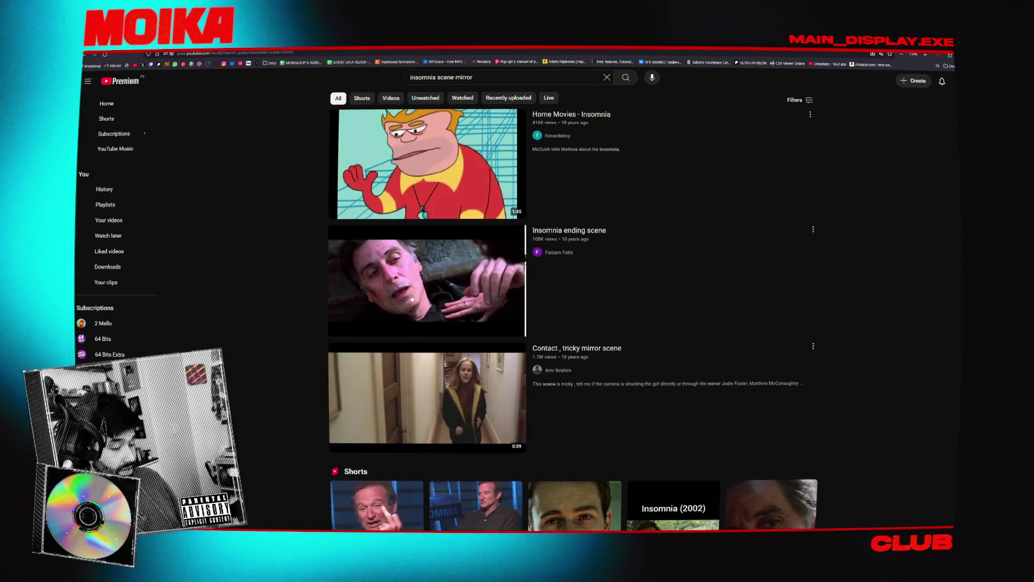
pyautogui.click(433, 354)
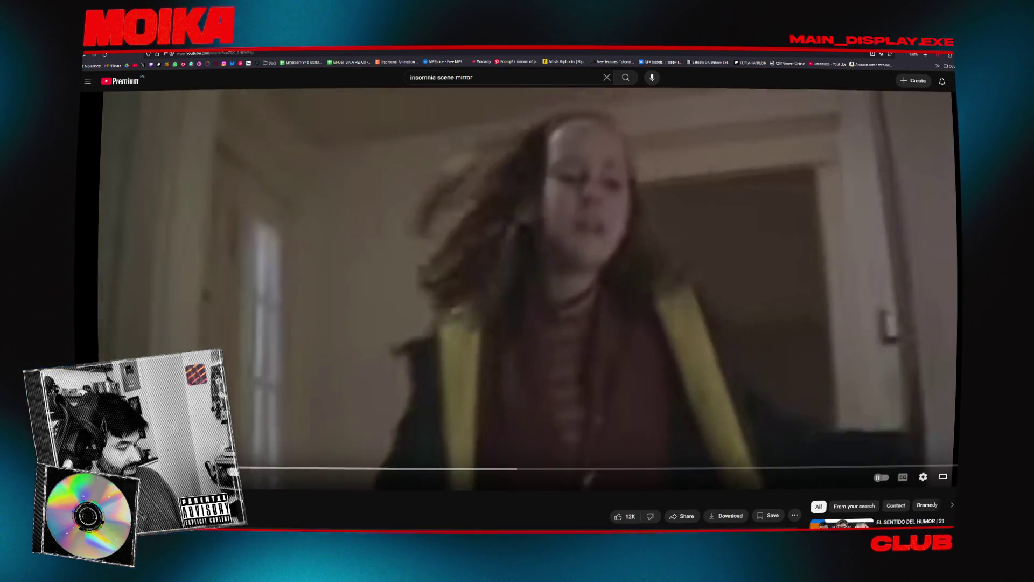
# Seek the Contact mirror scene forward, then pause and resume it.
pyautogui.scroll(-1, 517, 280)
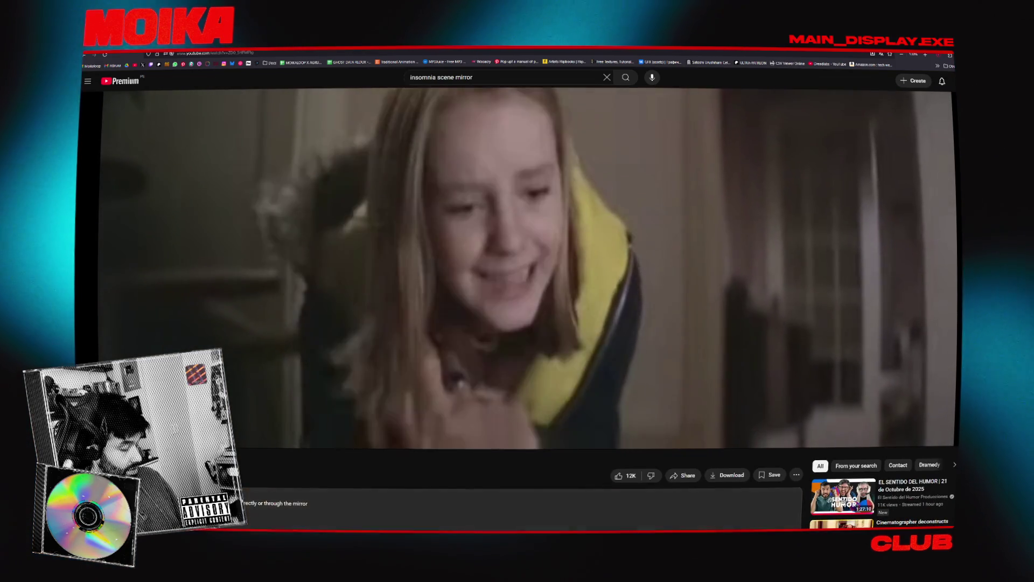
pyautogui.scroll(-1, 517, 280)
pyautogui.scroll(2, 517, 280)
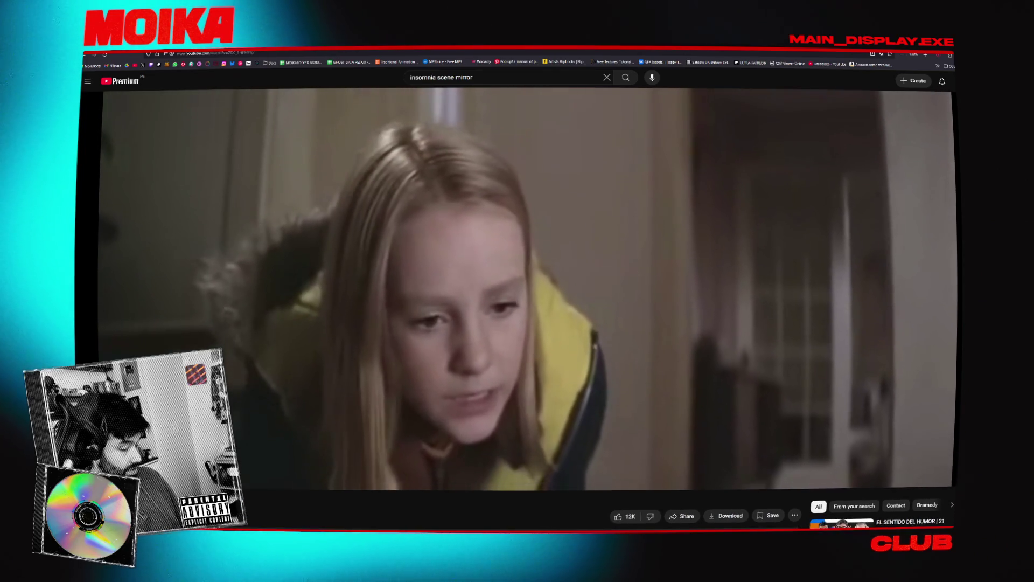
pyautogui.click(492, 468)
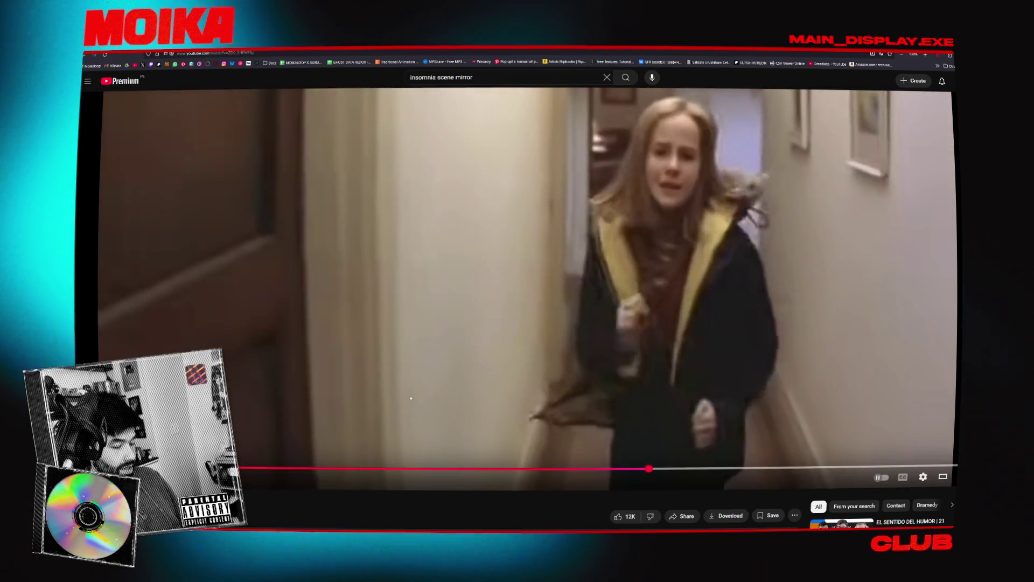
pyautogui.click(431, 396)
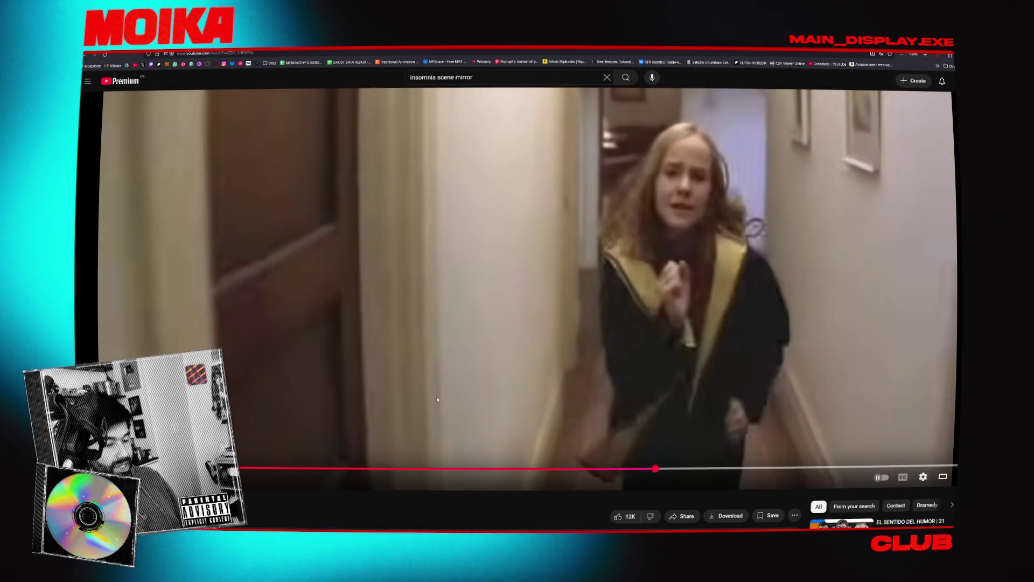
pyautogui.click(485, 397)
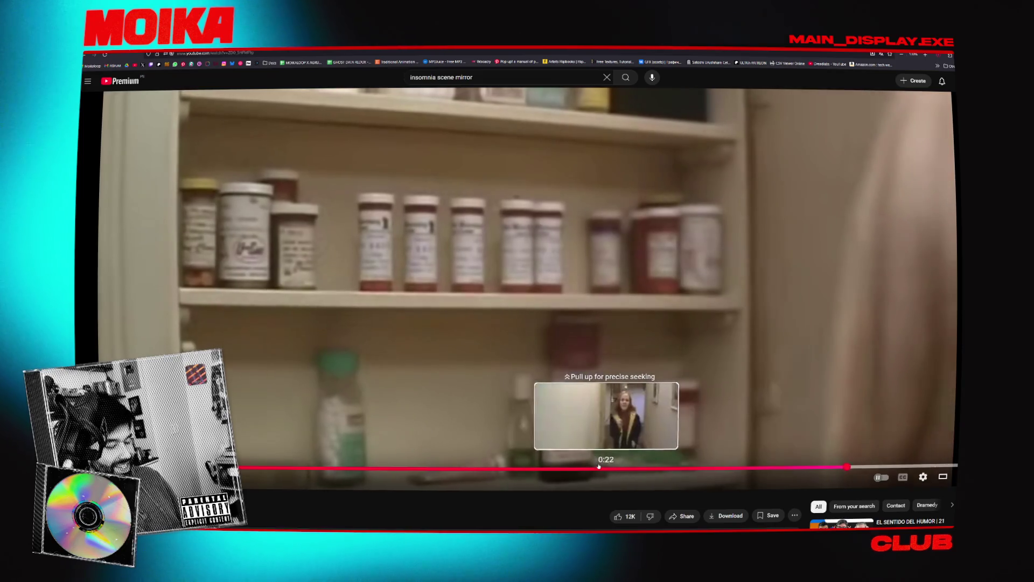
# Rewind to the hallway shot and stop playback on the medicine cabinet shot.
pyautogui.click(514, 470)
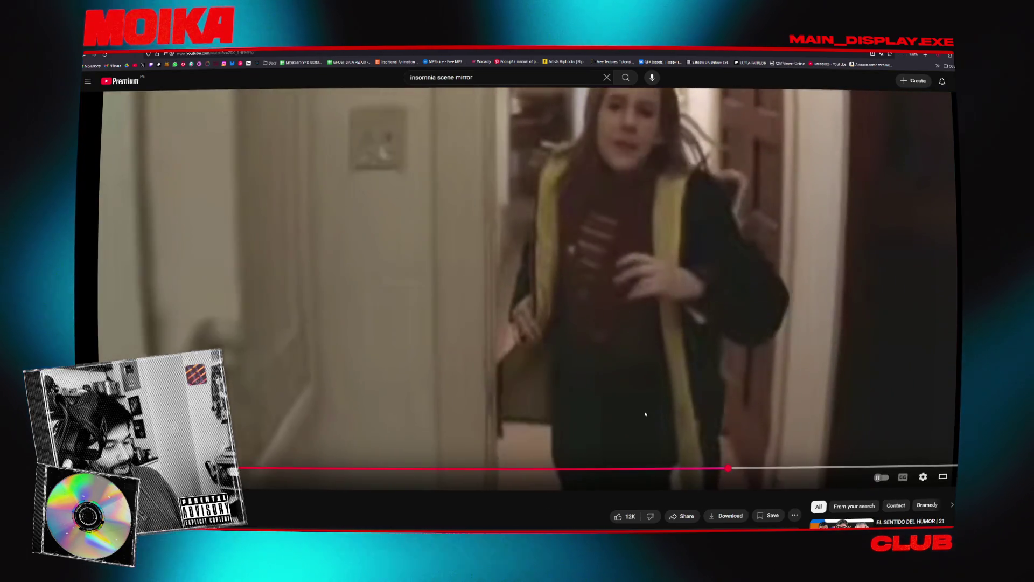
pyautogui.click(630, 378)
pyautogui.click(630, 378)
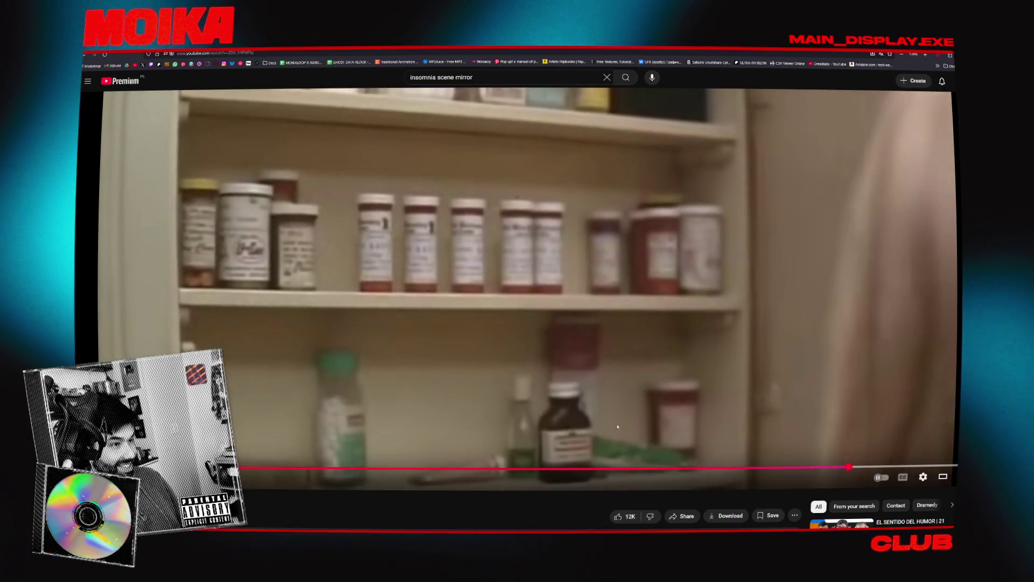
pyautogui.click(540, 319)
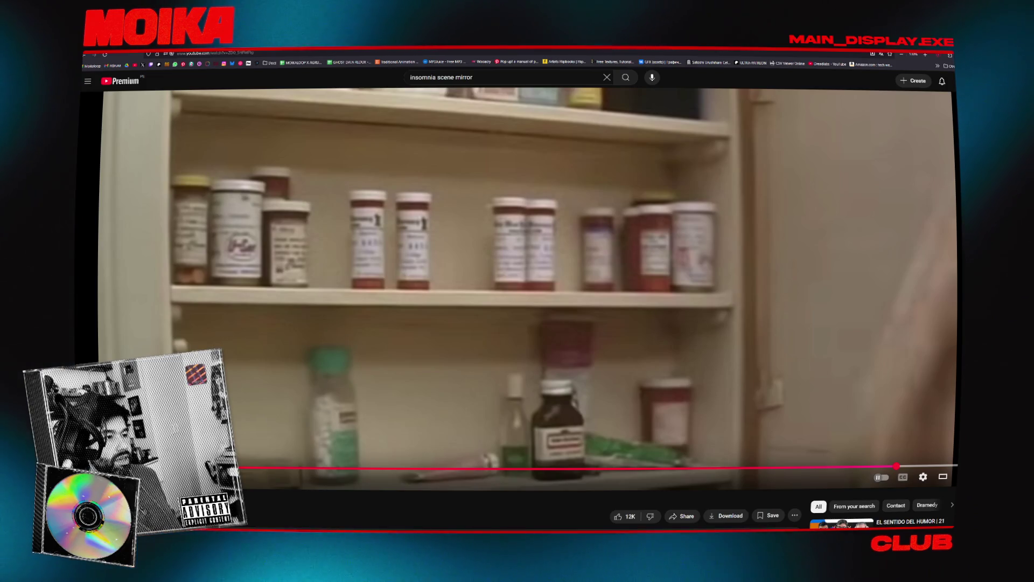
pyautogui.scroll(-4, 553, 342)
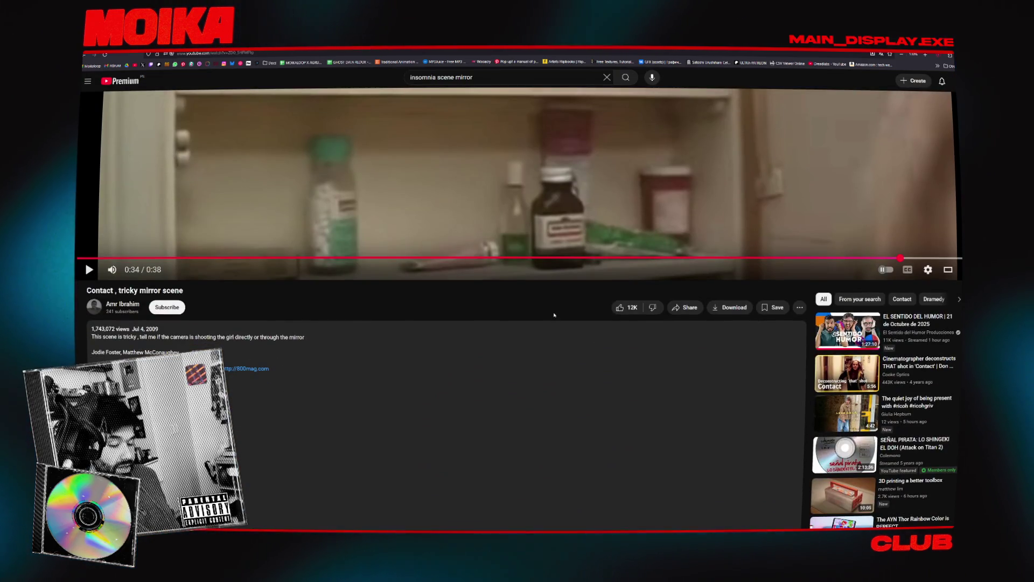
pyautogui.scroll(4, 556, 303)
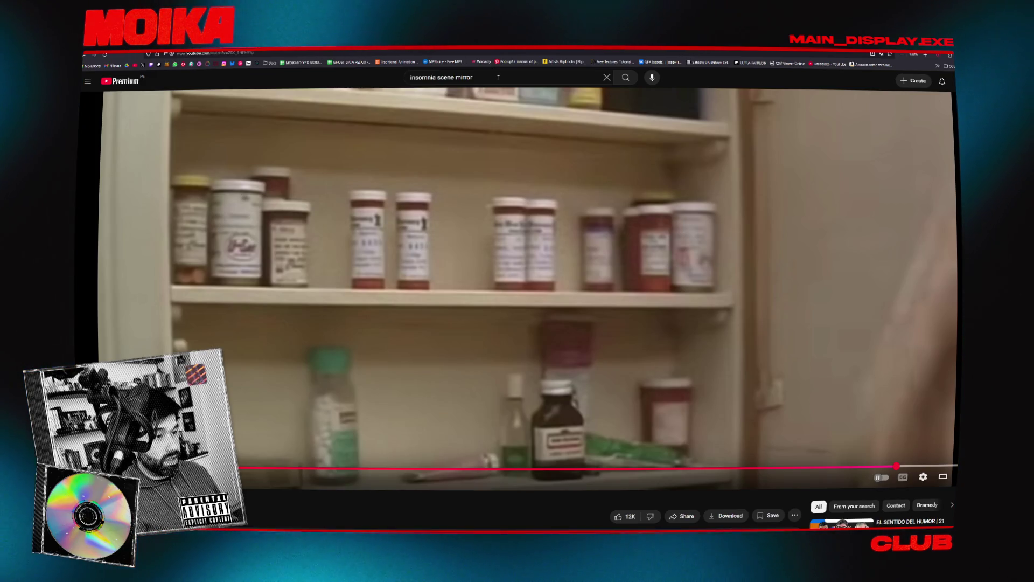
pyautogui.click(498, 77)
# Search 'funny games control scene' and open the Remote Scene clip.
pyautogui.write('fu')
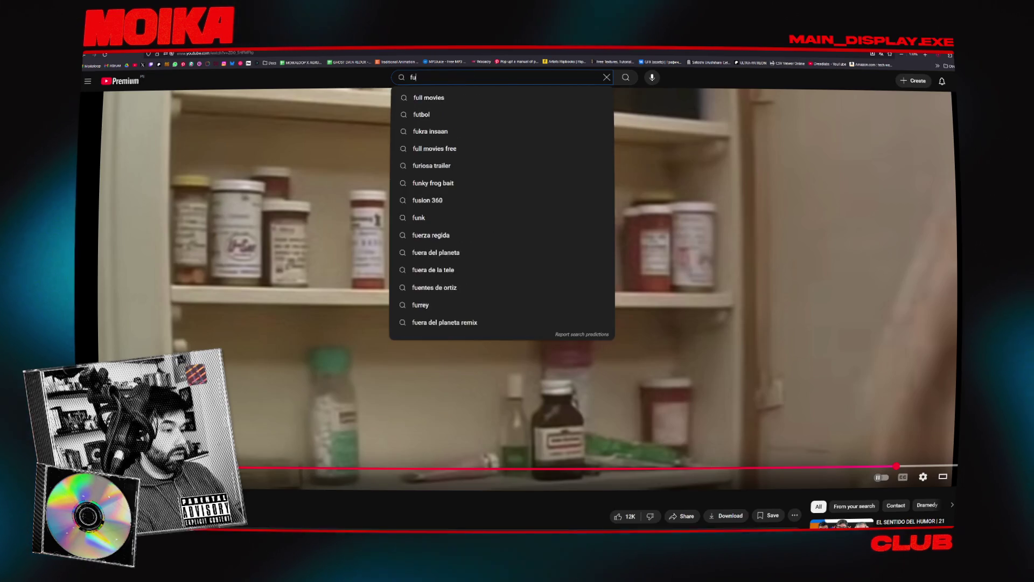
pyautogui.write('nny games con')
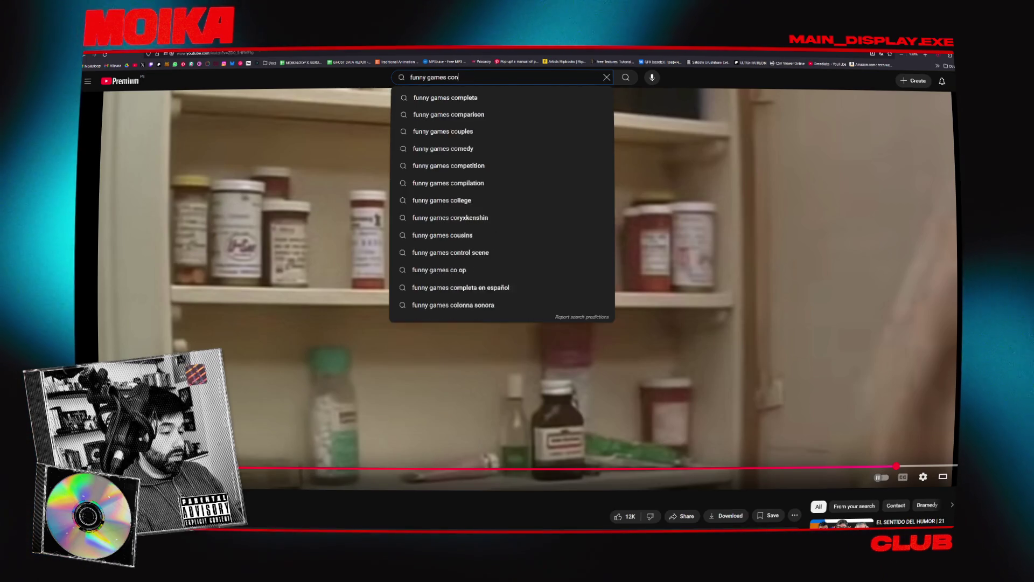
pyautogui.write('trol')
pyautogui.press('Down')
pyautogui.press('Return')
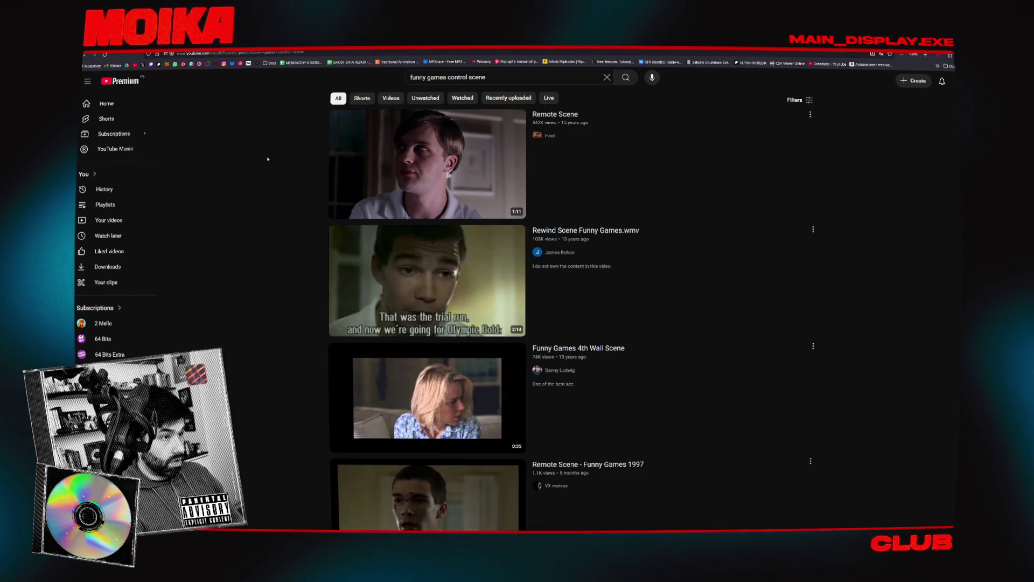
pyautogui.click(377, 161)
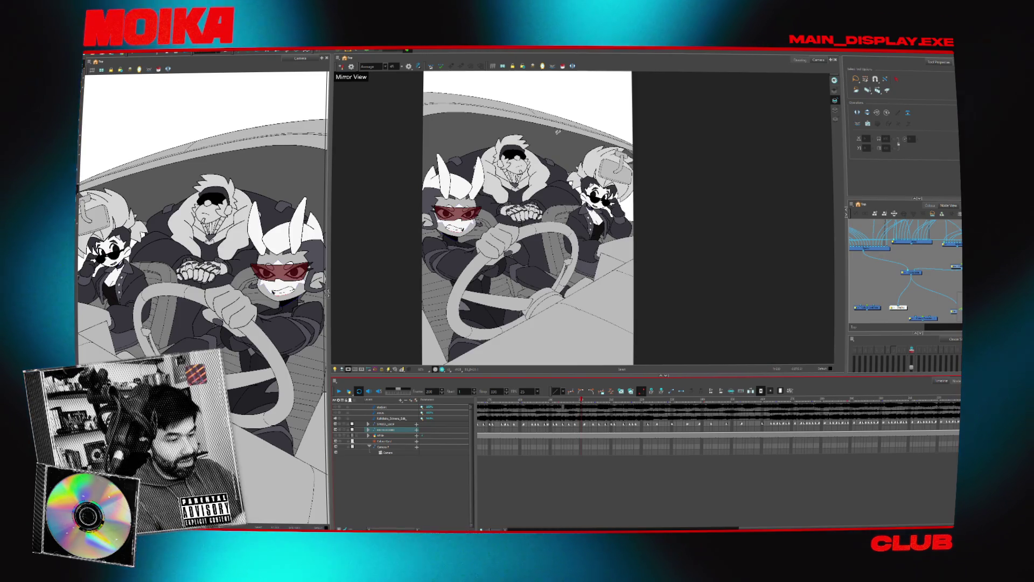
# Show the artwork outside the camera frame, select the passenger, and scrub to about frame 220.
pyautogui.click(348, 369)
pyautogui.click(681, 263)
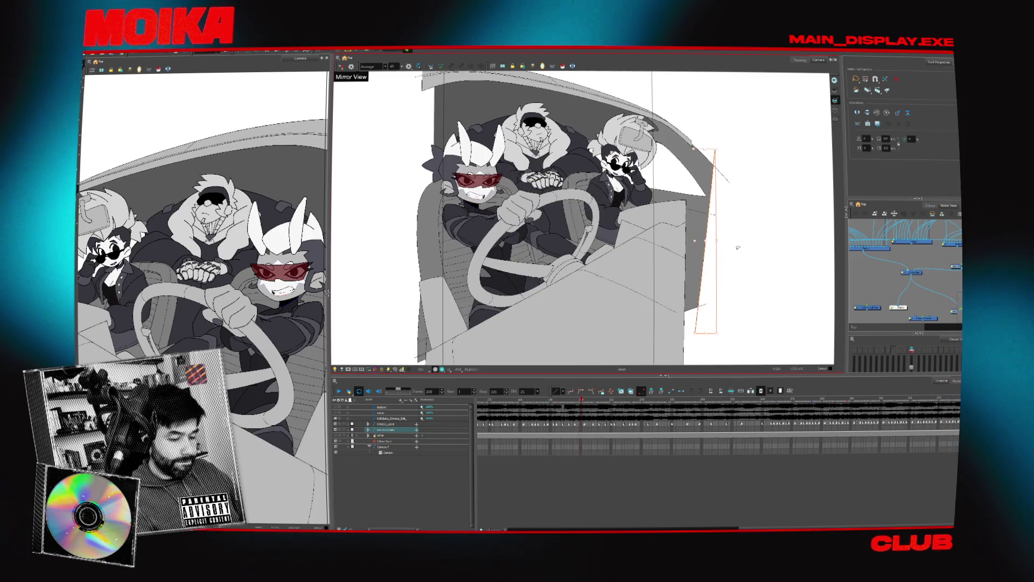
pyautogui.click(581, 401)
pyautogui.moveTo(583, 402); pyautogui.dragTo(666, 414)
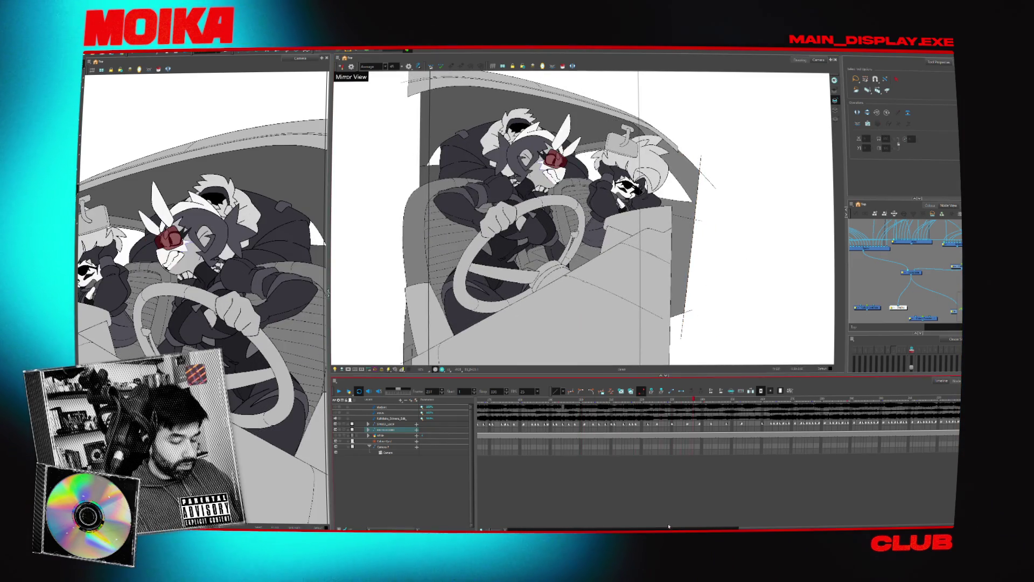
pyautogui.hscroll(2, 668, 526)
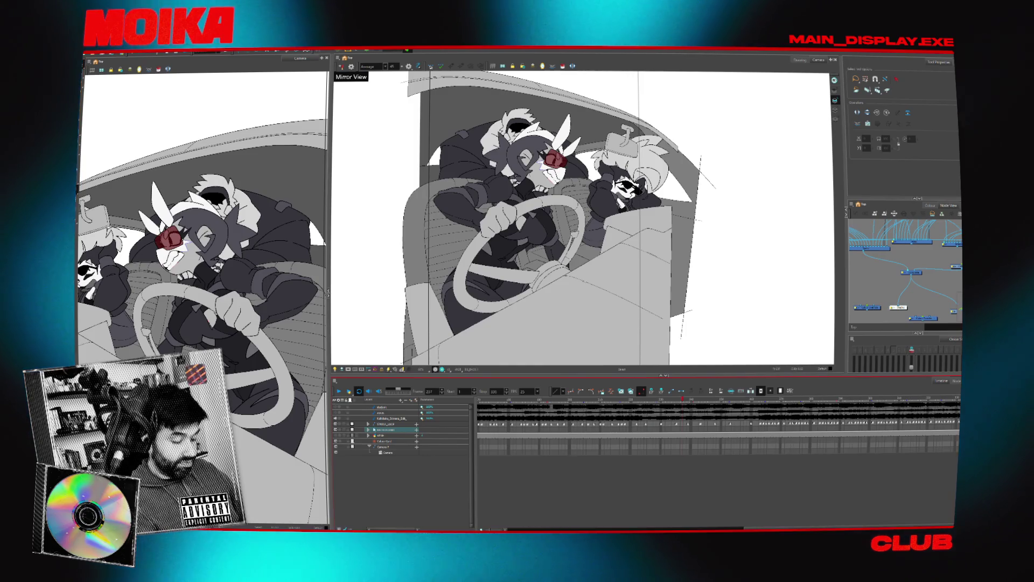
# Expand the group, toggle the dashboard layer's visibility, go to frame 170, and play the animation.
pyautogui.click(369, 429)
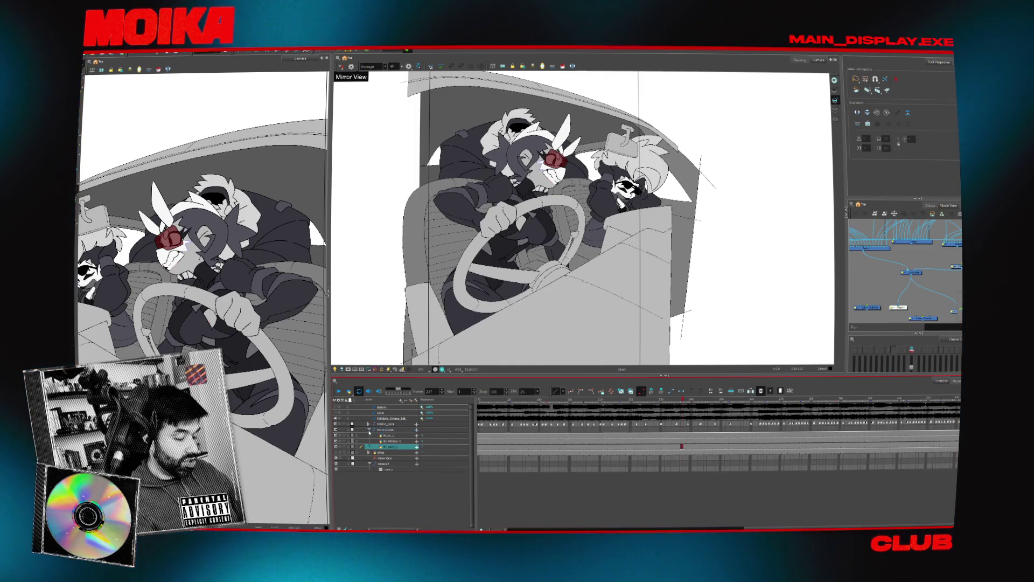
pyautogui.click(336, 437)
pyautogui.click(337, 436)
pyautogui.click(336, 436)
pyautogui.click(336, 436)
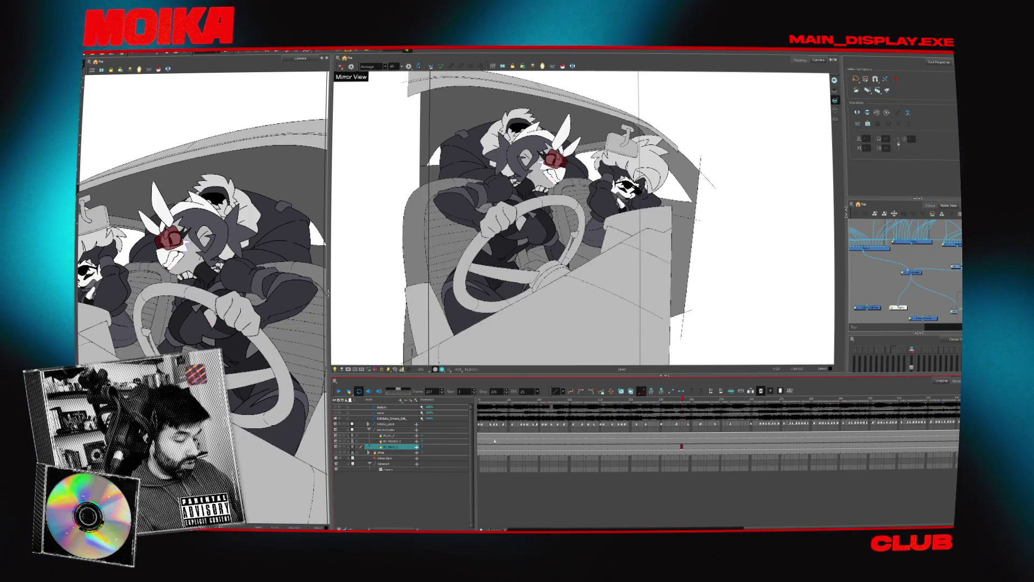
pyautogui.click(496, 436)
pyautogui.hscroll(3, 534, 489)
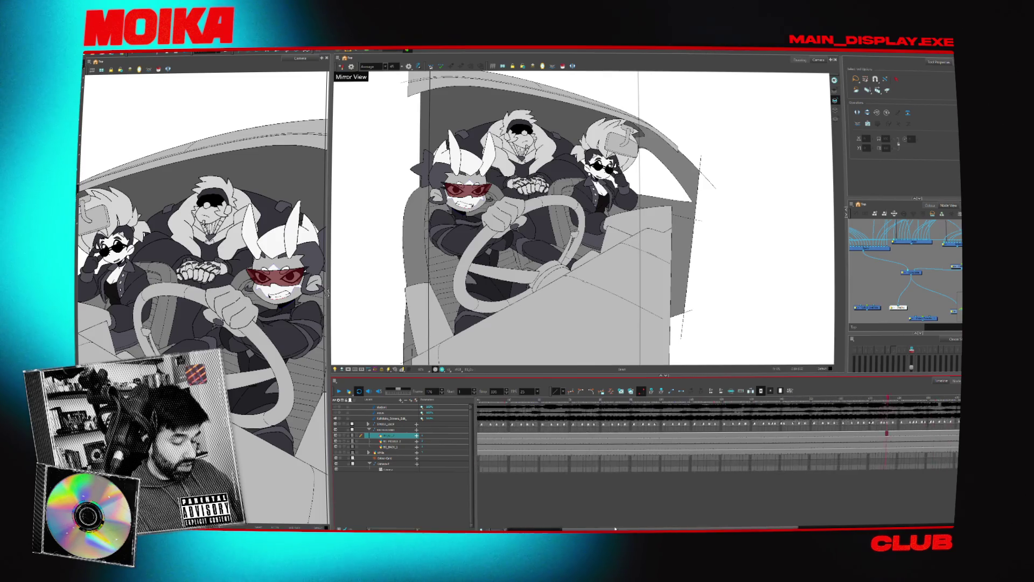
pyautogui.press('Return')
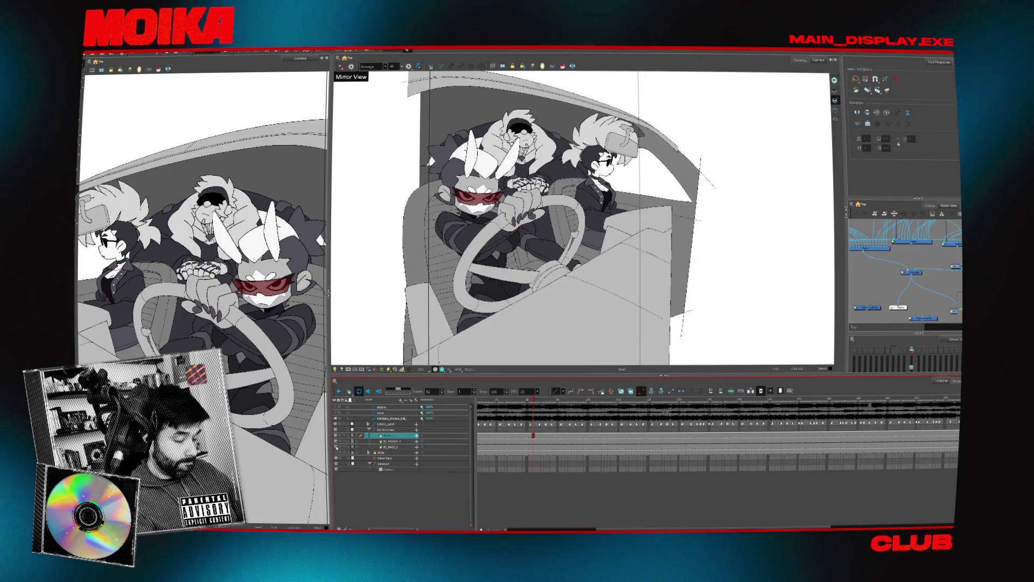
pyautogui.click(368, 429)
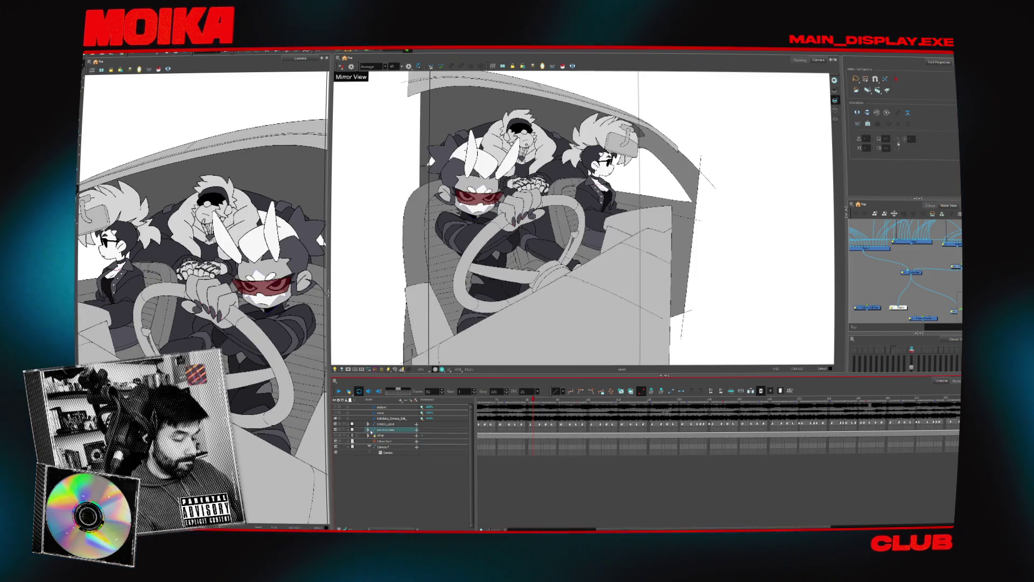
# Select the ponytail drawing's layer and fade the other layers with Shift+L.
pyautogui.click(369, 429)
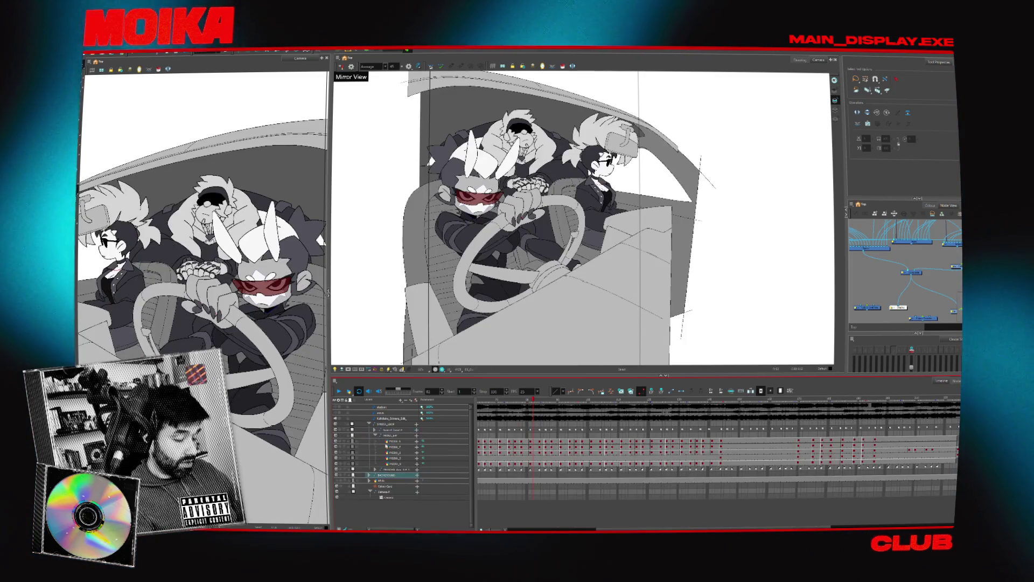
pyautogui.click(396, 452)
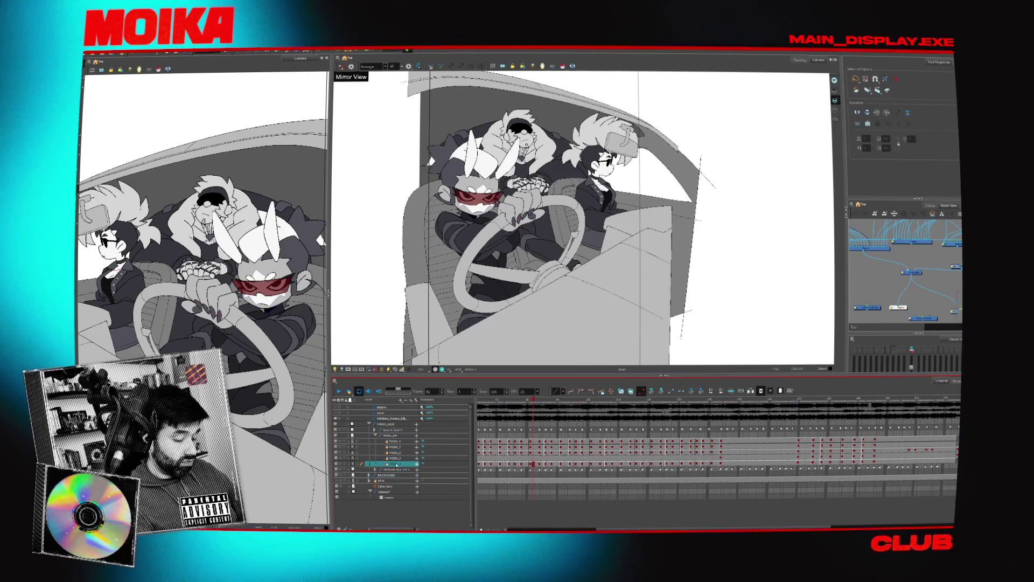
pyautogui.hotkey('shift', 'l')
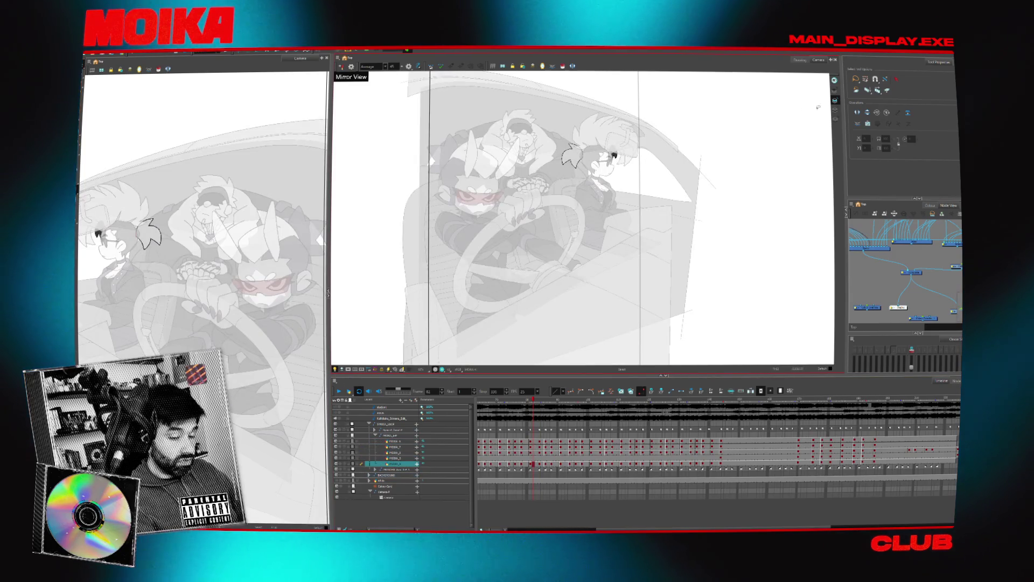
pyautogui.moveTo(646, 179); pyautogui.dragTo(677, 178)
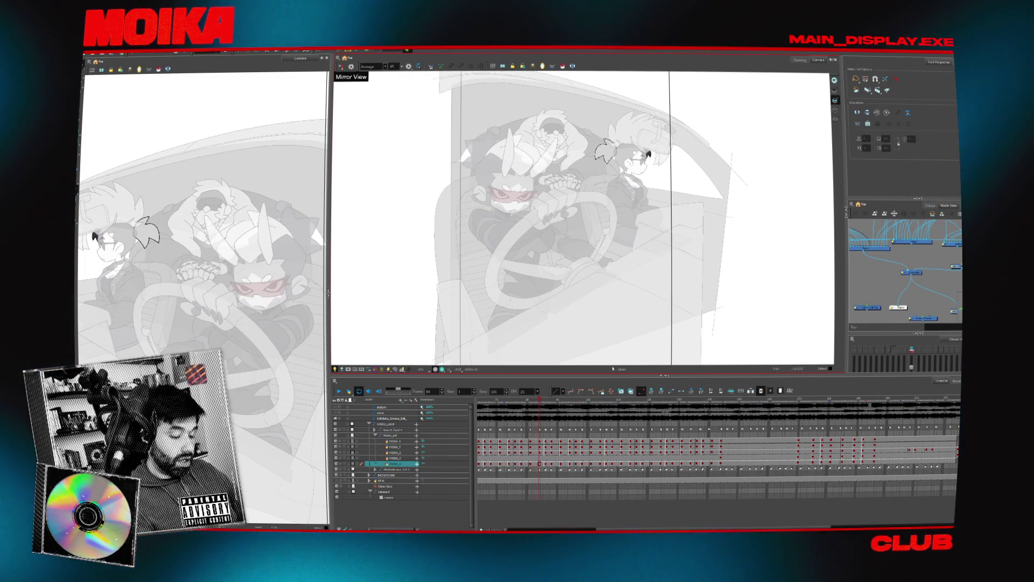
pyautogui.scroll(-2, 610, 527)
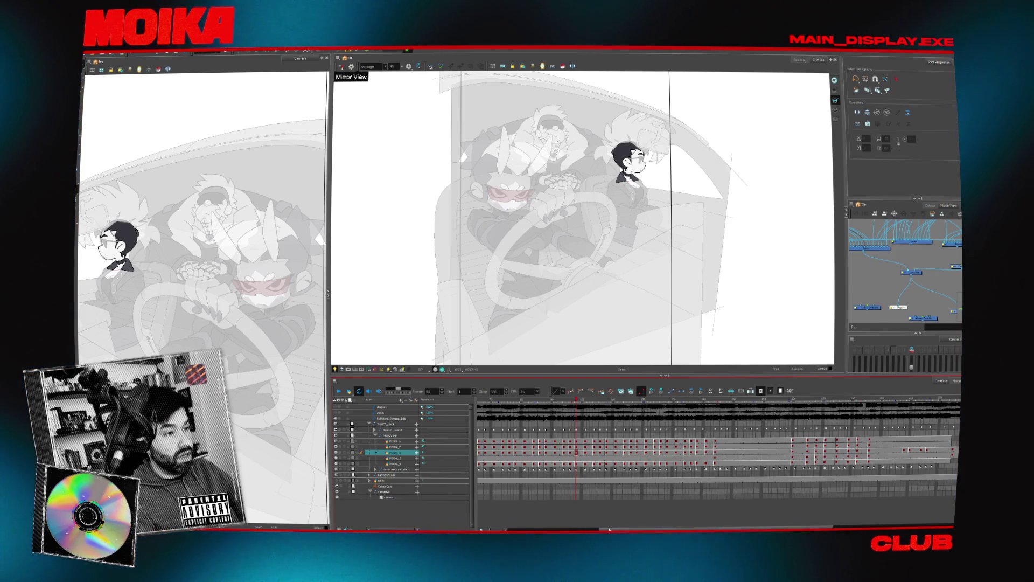
pyautogui.moveTo(668, 179); pyautogui.dragTo(652, 183)
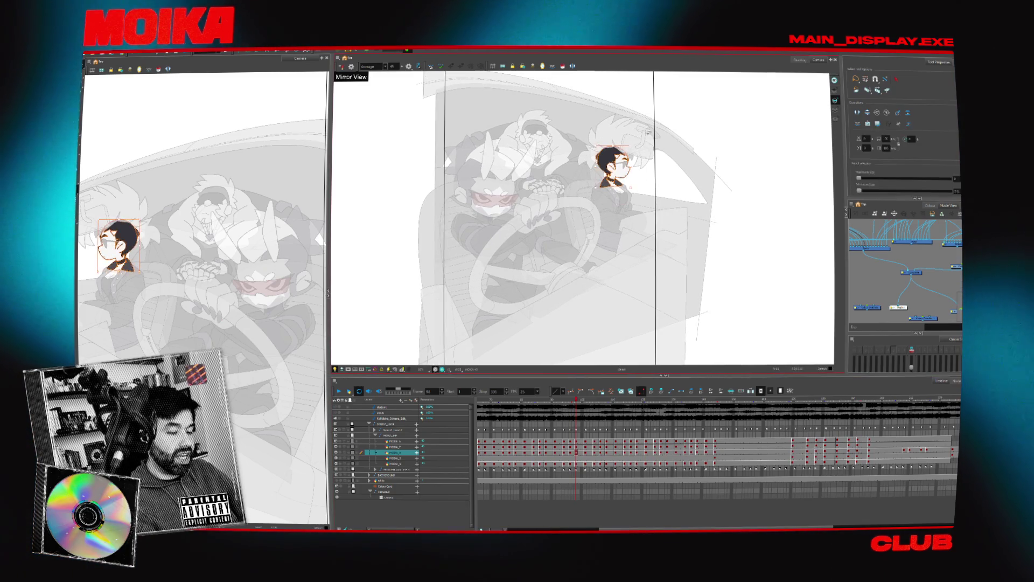
# Zoom in on the passenger's face, then zoom back out to the car scene with the brush active.
pyautogui.hotkey('alt', 'z')
pyautogui.click(671, 190)
pyautogui.click(673, 191)
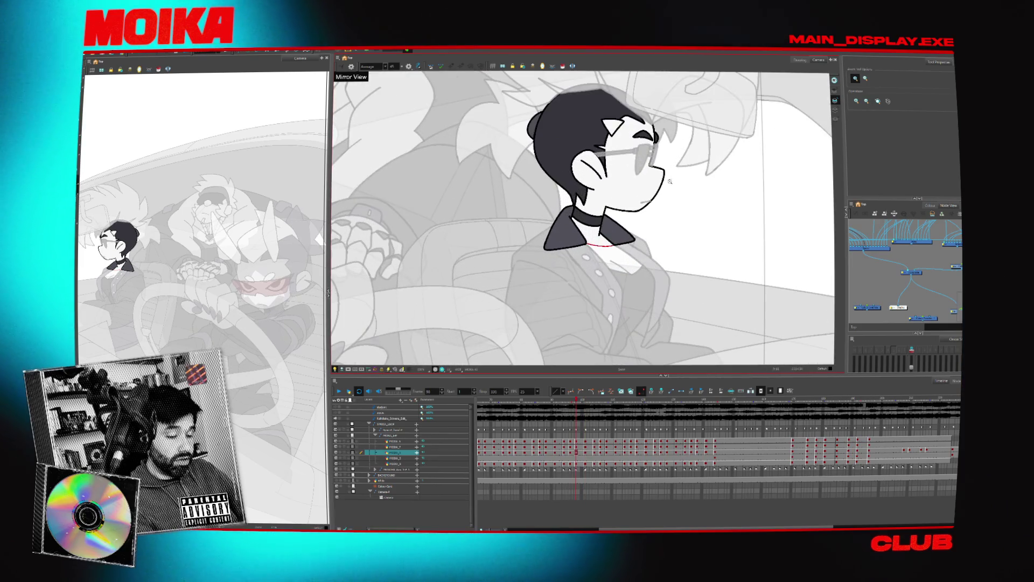
pyautogui.keyDown('alt'); pyautogui.click(673, 191); pyautogui.keyUp('alt')
pyautogui.hotkey('alt', 'b')
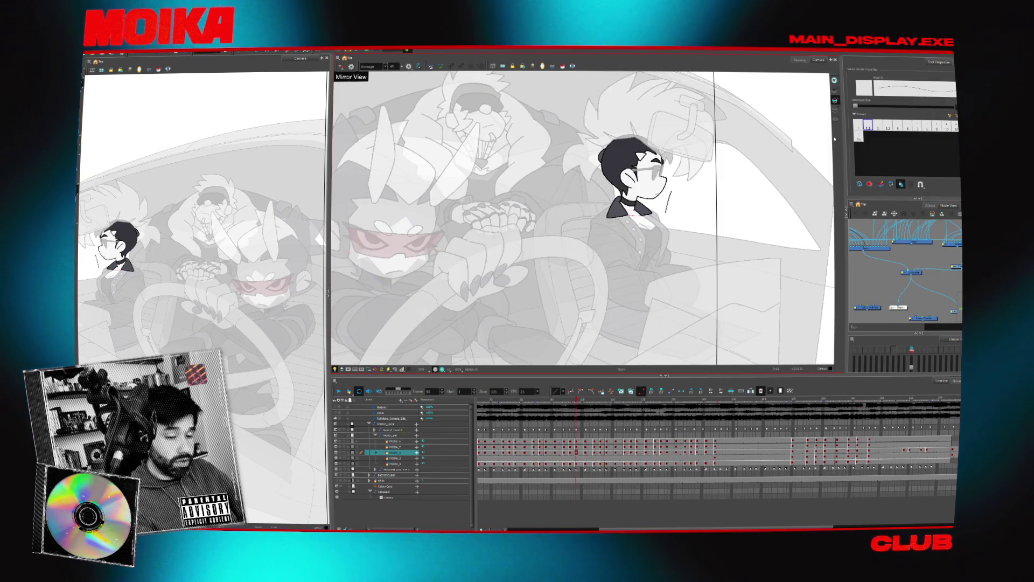
pyautogui.moveTo(630, 216); pyautogui.dragTo(668, 210)
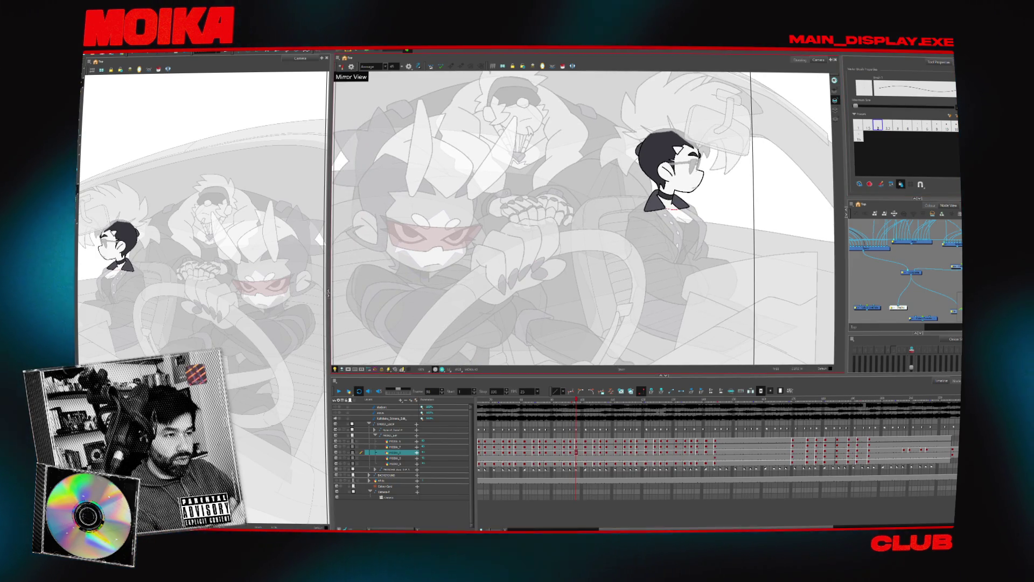
pyautogui.press('2')
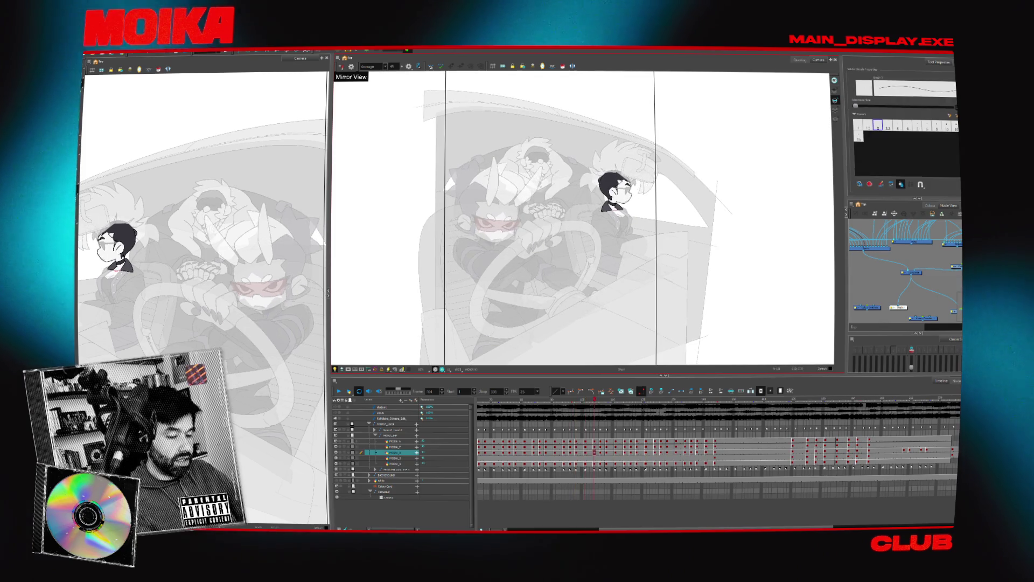
# Jump to the passenger's rough-sketch frame and zoom in on the sketch.
pyautogui.click(859, 502)
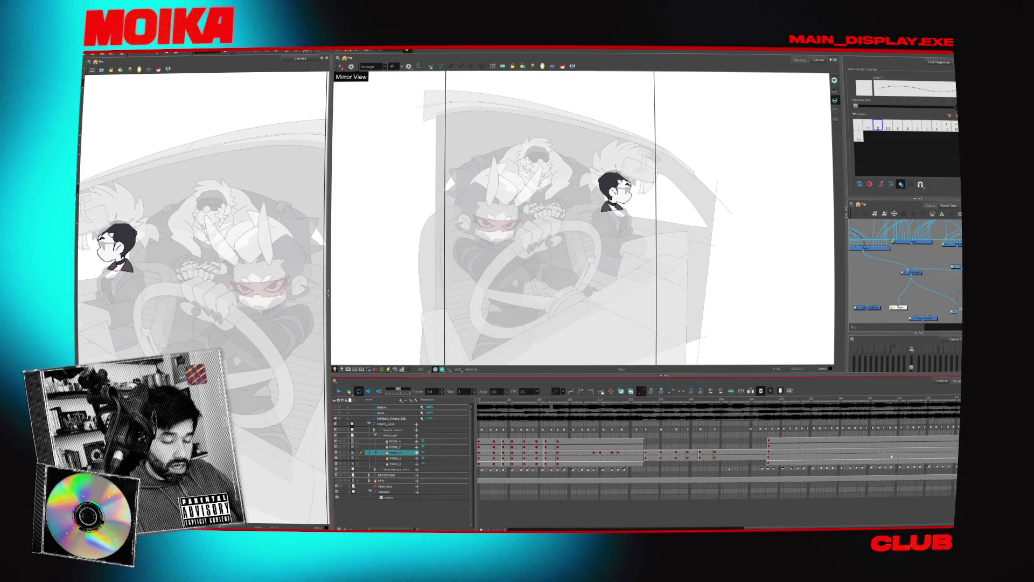
pyautogui.click(769, 457)
pyautogui.hotkey('alt', 'z')
pyautogui.click(668, 204)
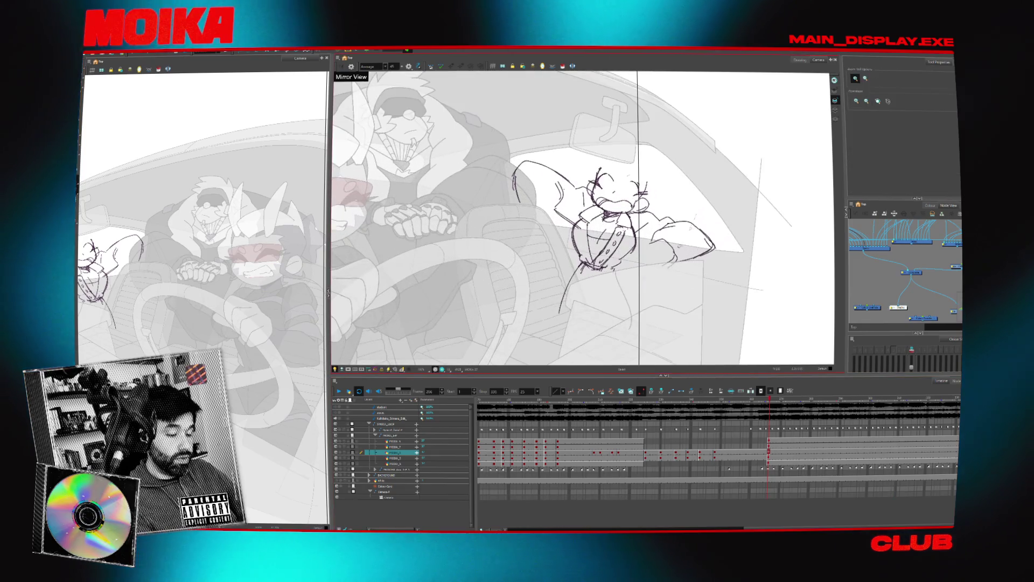
# Turn on onion skin, compare poses, and draw a new upper-arm curve from the shoulder.
pyautogui.hotkey('alt', 'o')
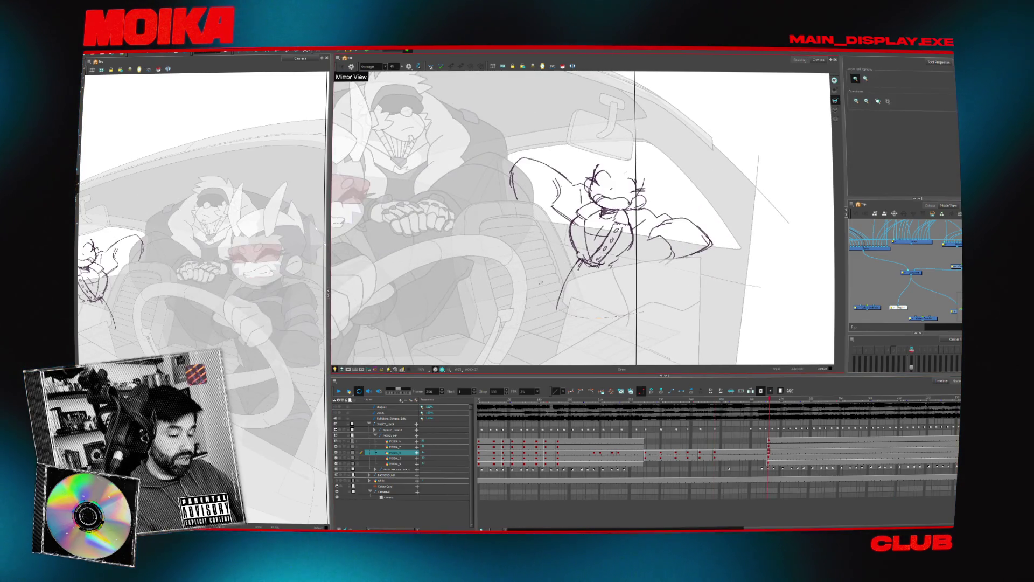
pyautogui.press('space')
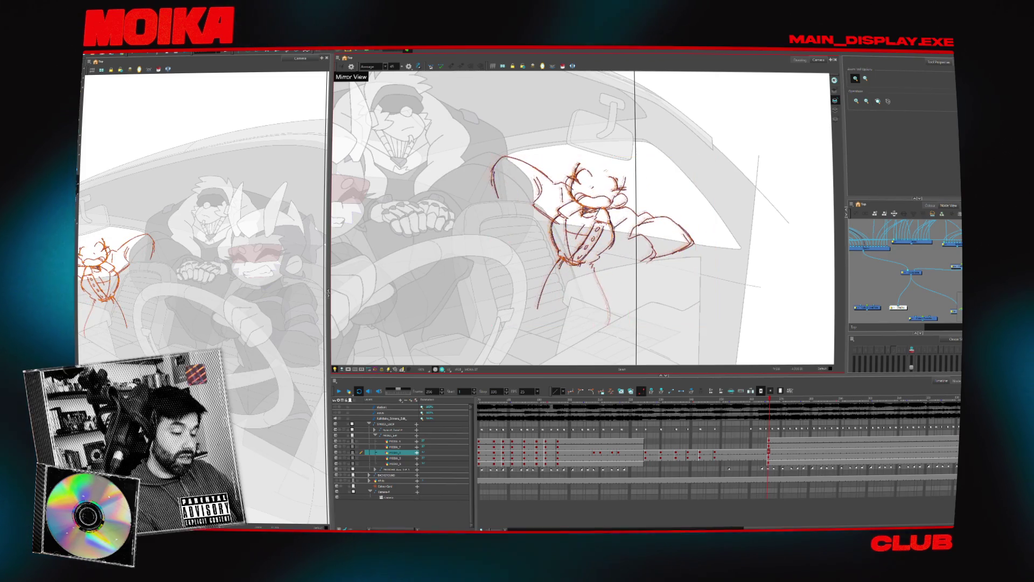
pyautogui.click(544, 210)
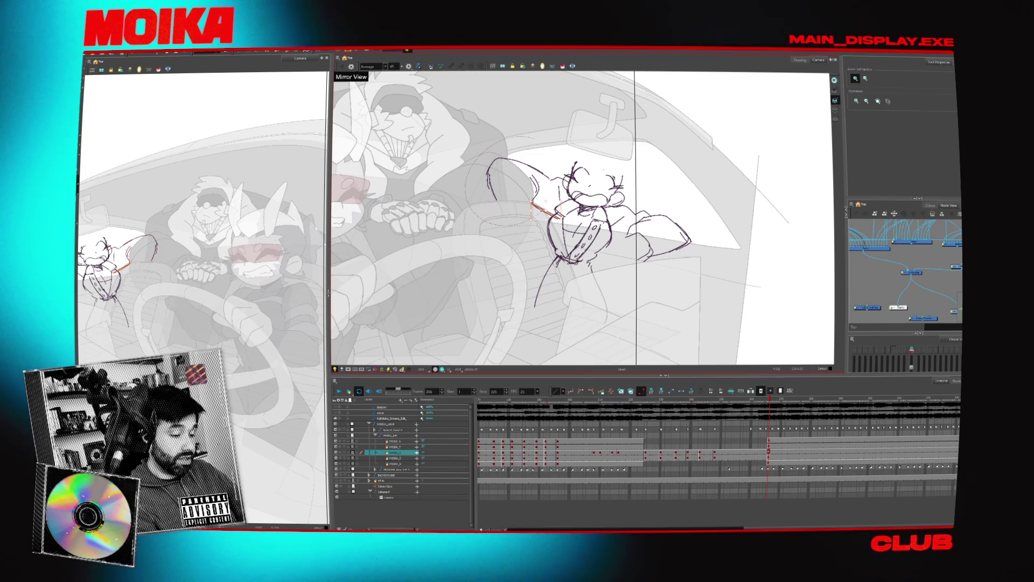
pyautogui.moveTo(482, 205); pyautogui.dragTo(538, 207)
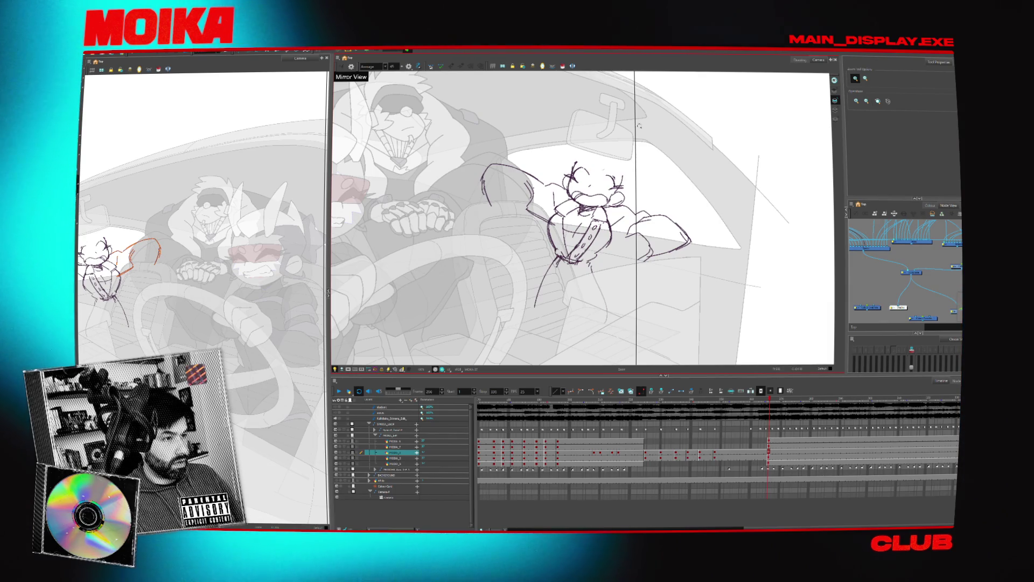
# Zoom in on the passenger's outstretched-arm purple sketch over the faded car interior.
pyautogui.scroll(1, 711, 203)
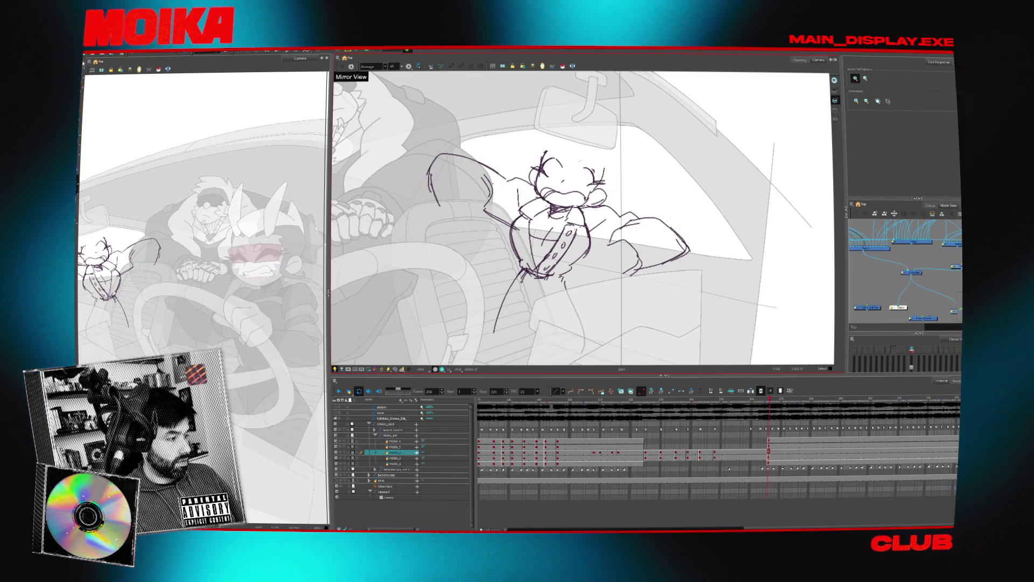
# Select all the passenger's strokes, shrink and nudge them slightly, then deselect.
pyautogui.hotkey('alt', 's')
pyautogui.moveTo(634, 196); pyautogui.dragTo(647, 185)
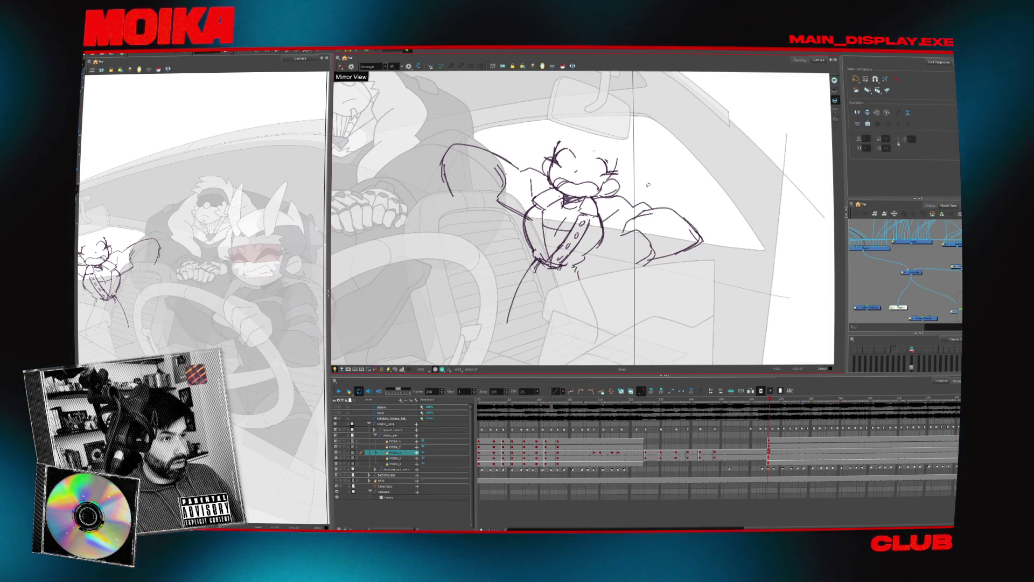
pyautogui.hotkey('ctrl', 'a')
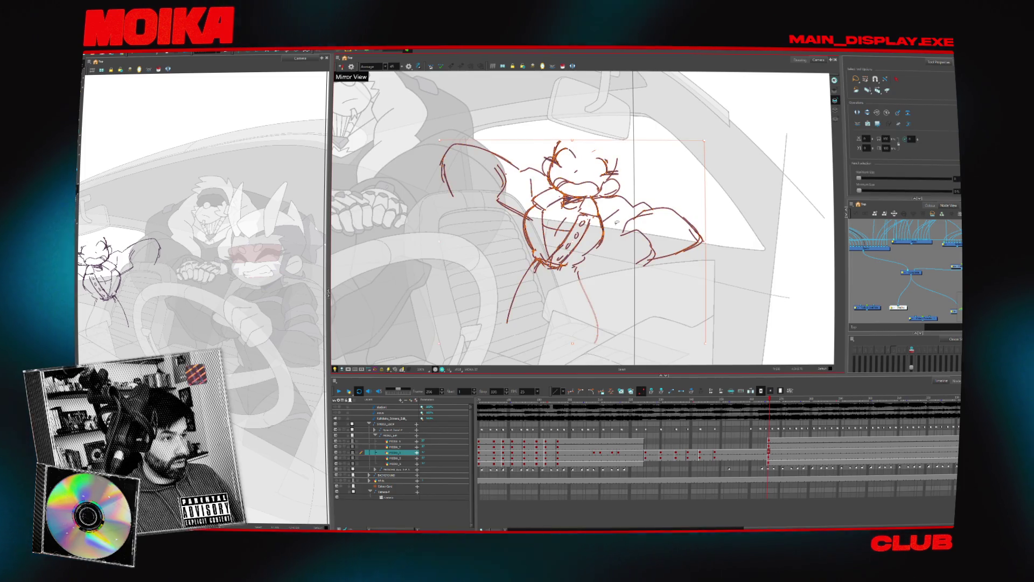
pyautogui.moveTo(603, 235); pyautogui.dragTo(596, 233)
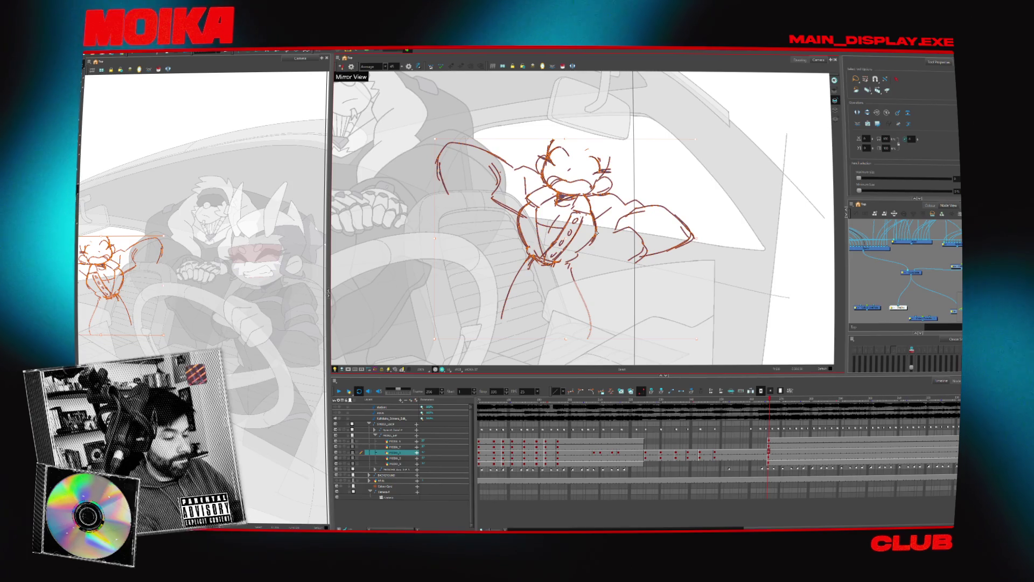
pyautogui.click(604, 262)
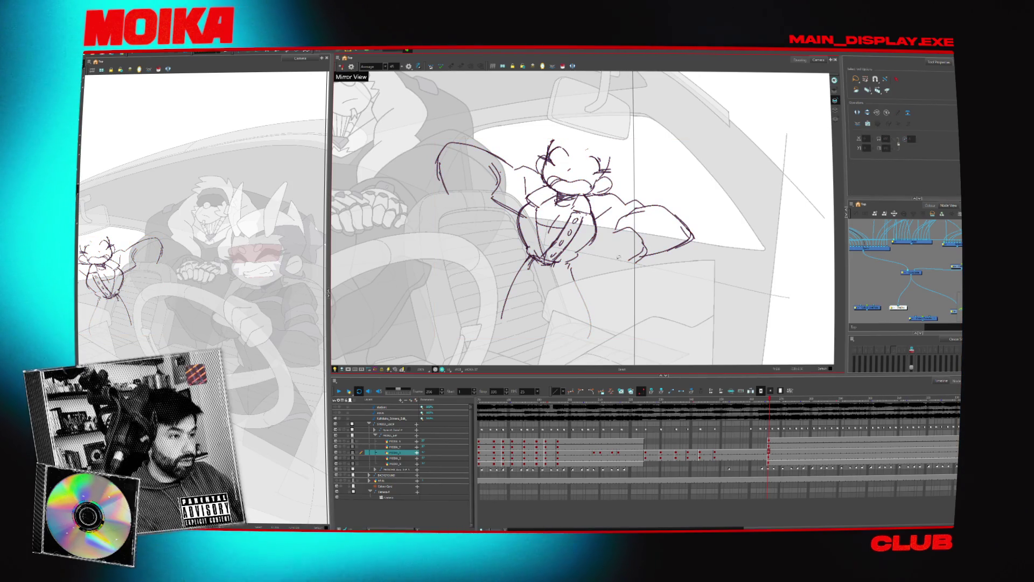
# Pan the view and step to a different frame of the car scene.
pyautogui.moveTo(618, 258); pyautogui.dragTo(646, 228)
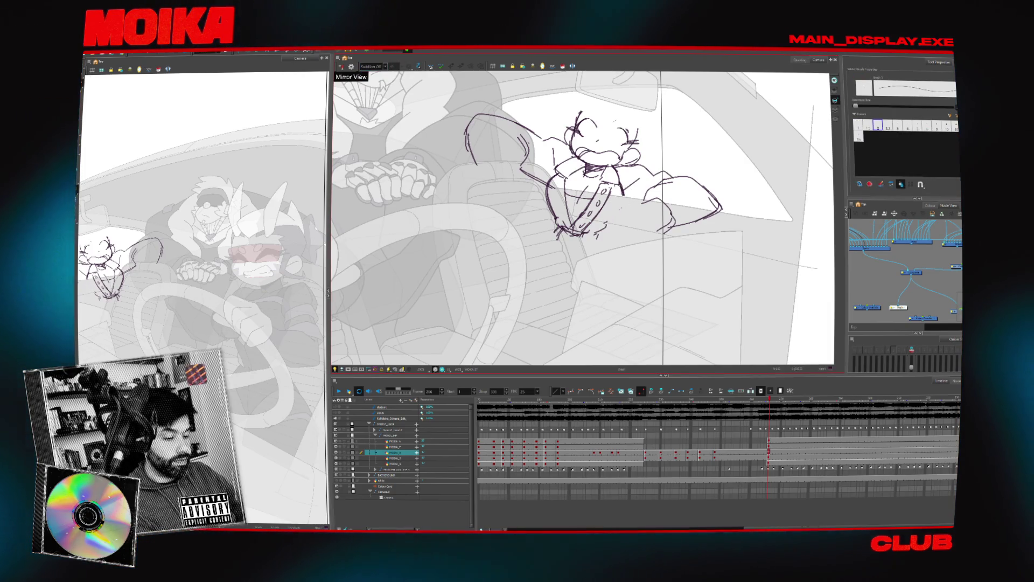
pyautogui.moveTo(543, 273)
pyautogui.mouseDown()
pyautogui.moveTo(543, 306)
pyautogui.moveTo(595, 295)
pyautogui.moveTo(679, 226)
pyautogui.mouseUp()
pyautogui.press(',')
pyautogui.press(',')
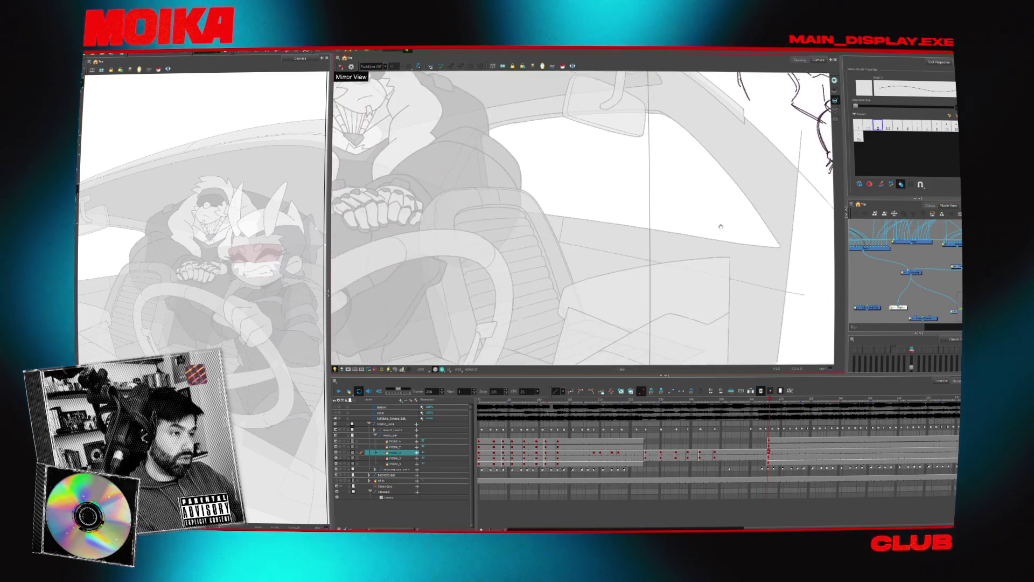
# On the next keyframe, attempt a head circle and undo the false starts.
pyautogui.press("'")
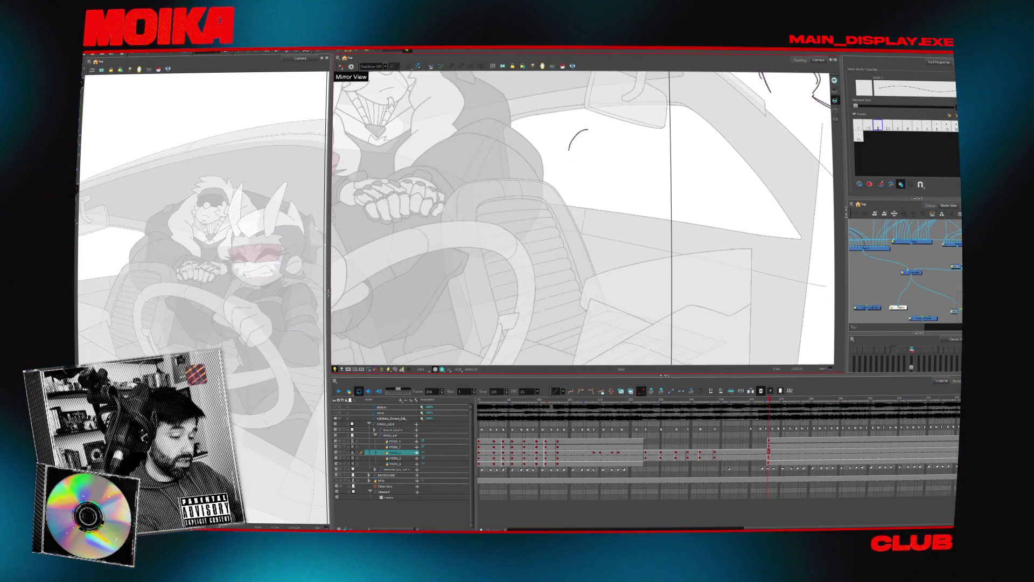
pyautogui.moveTo(569, 150); pyautogui.dragTo(609, 160)
pyautogui.hotkey('ctrl', 'z')
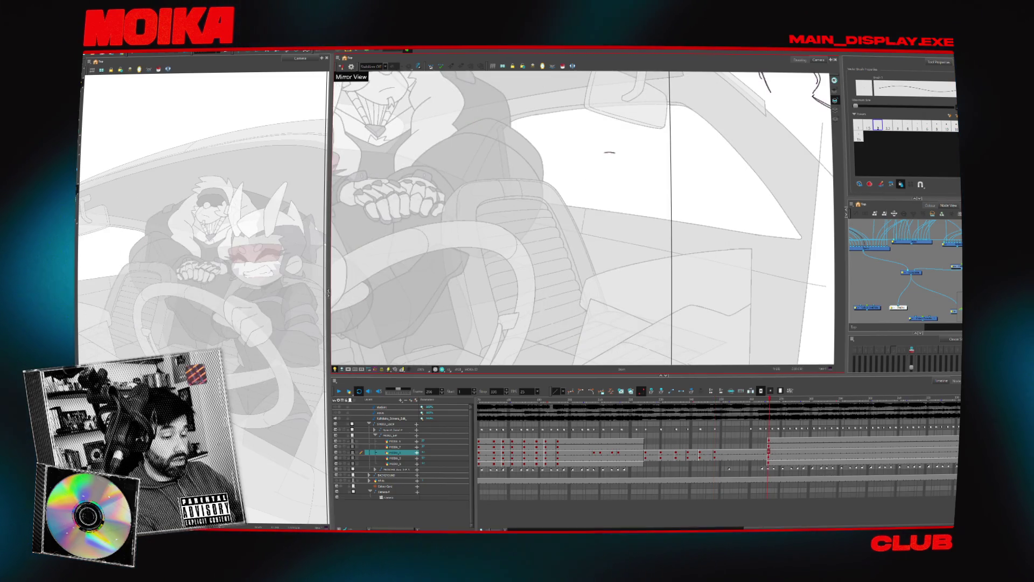
pyautogui.moveTo(606, 183); pyautogui.dragTo(547, 158)
pyautogui.hotkey('ctrl', 'z')
pyautogui.hotkey('ctrl', 'z')
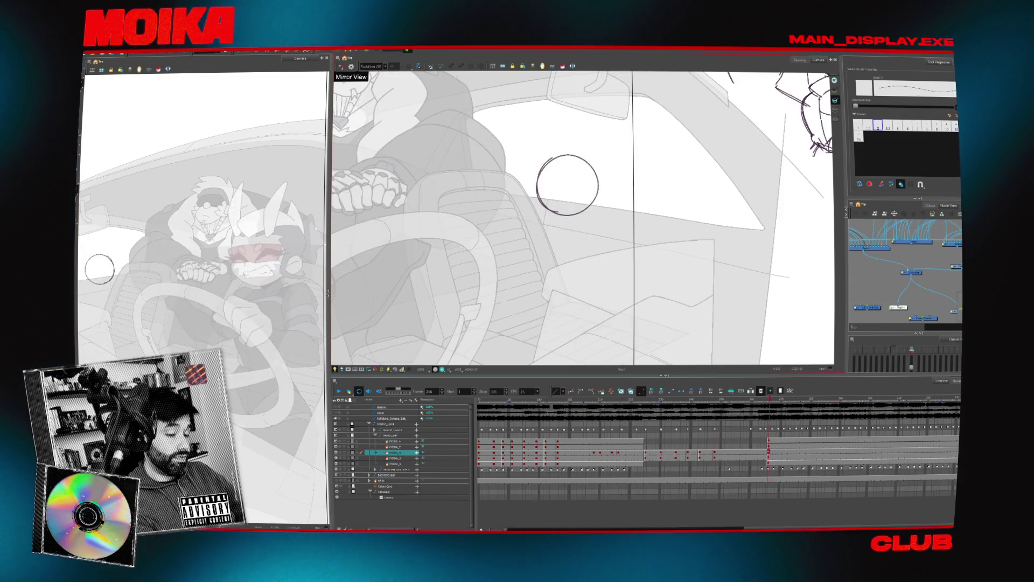
# Draw the head circle with a centre line and curved shoulder strokes on both sides.
pyautogui.moveTo(489, 156); pyautogui.dragTo(485, 161)
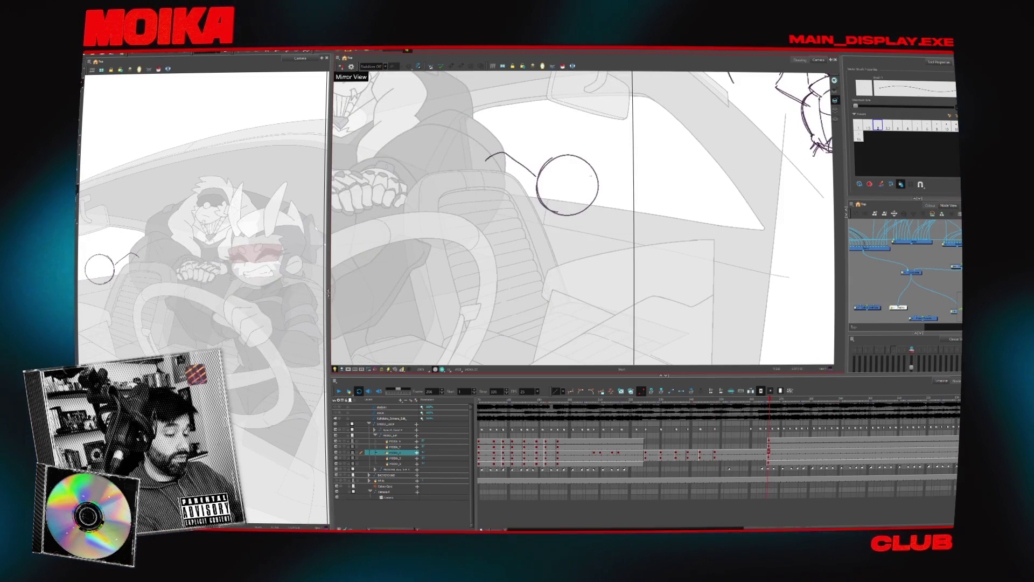
pyautogui.moveTo(579, 159); pyautogui.dragTo(575, 213)
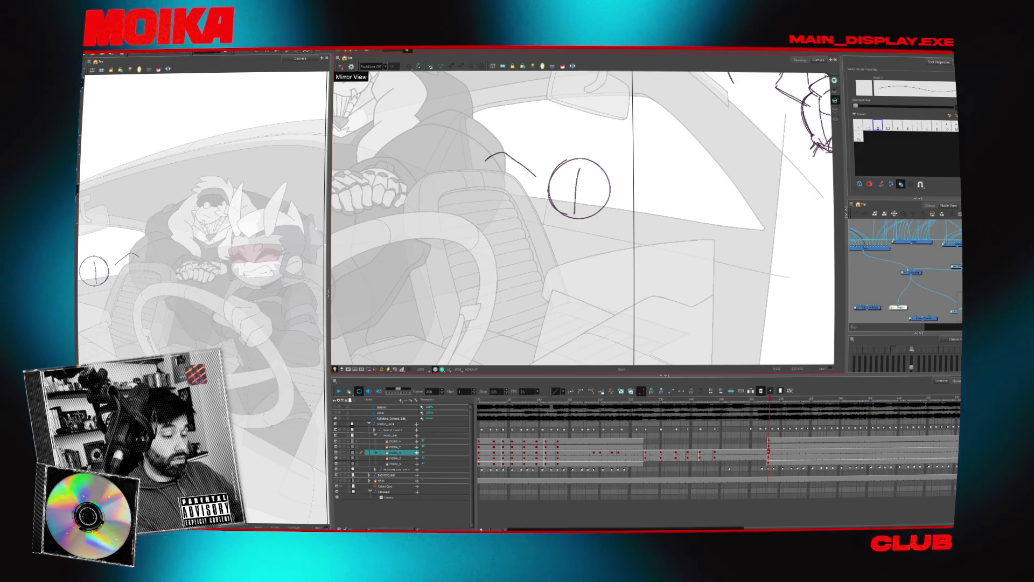
pyautogui.moveTo(523, 228); pyautogui.dragTo(521, 242)
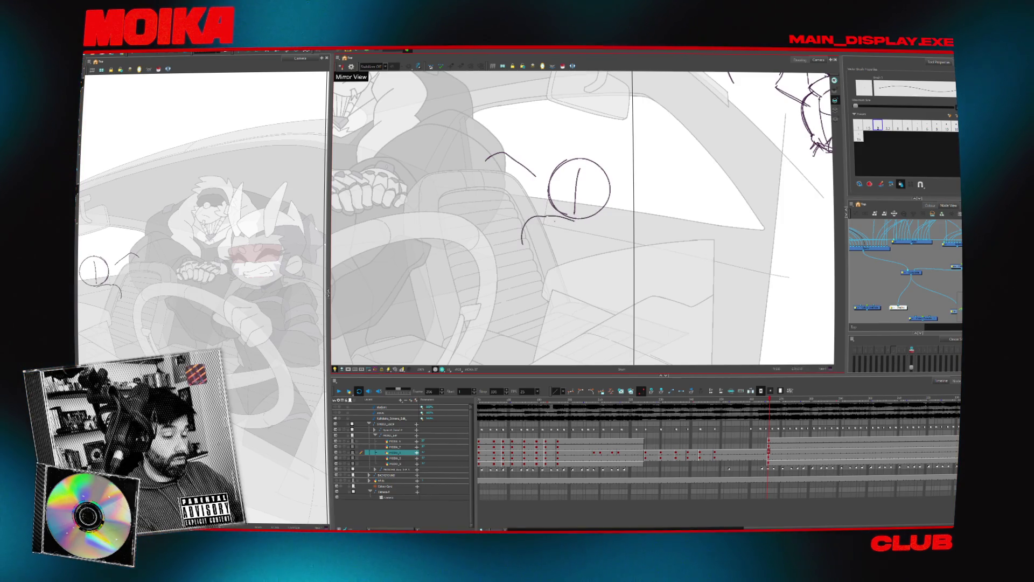
pyautogui.moveTo(595, 216); pyautogui.dragTo(606, 250)
# Select the left shoulder curve to check it, then view the previous keyframe for reference.
pyautogui.hotkey('alt', 's')
pyautogui.moveTo(518, 213)
pyautogui.mouseDown()
pyautogui.moveTo(549, 249)
pyautogui.moveTo(539, 263)
pyautogui.mouseUp()
pyautogui.click(526, 228)
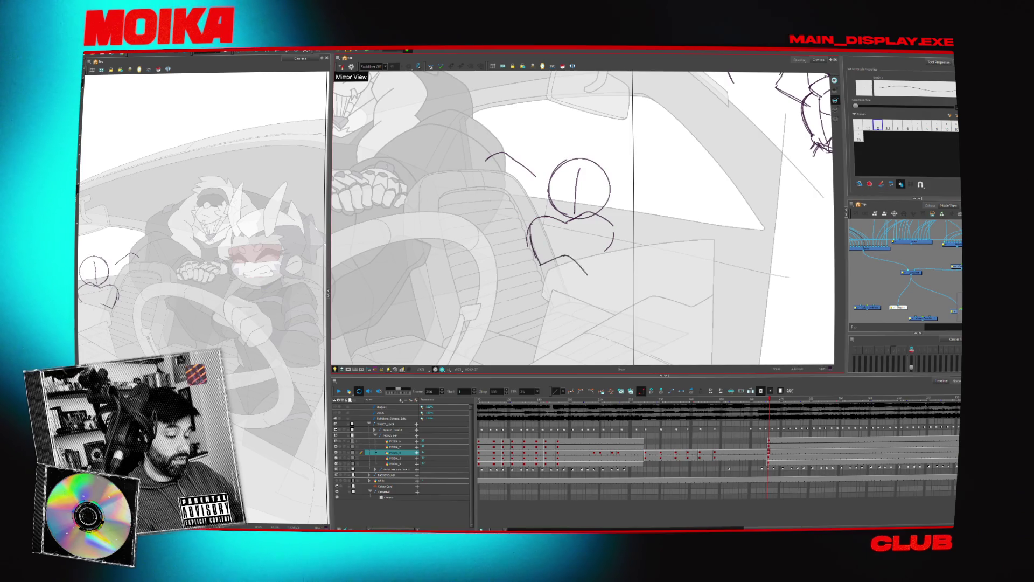
pyautogui.click(715, 452)
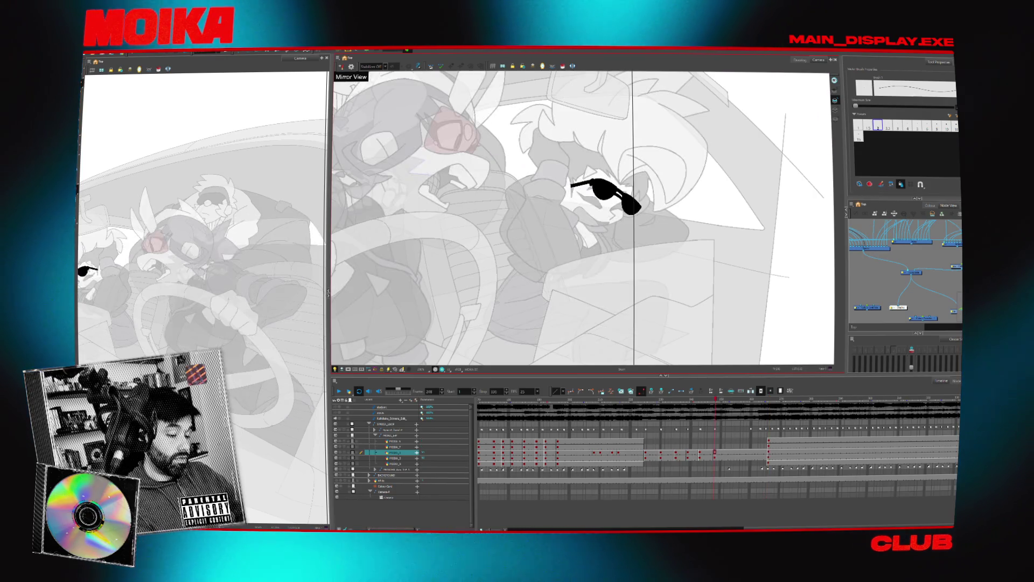
# Return to the new sketch's frame and toggle Mirror View to check the pose.
pyautogui.press('g')
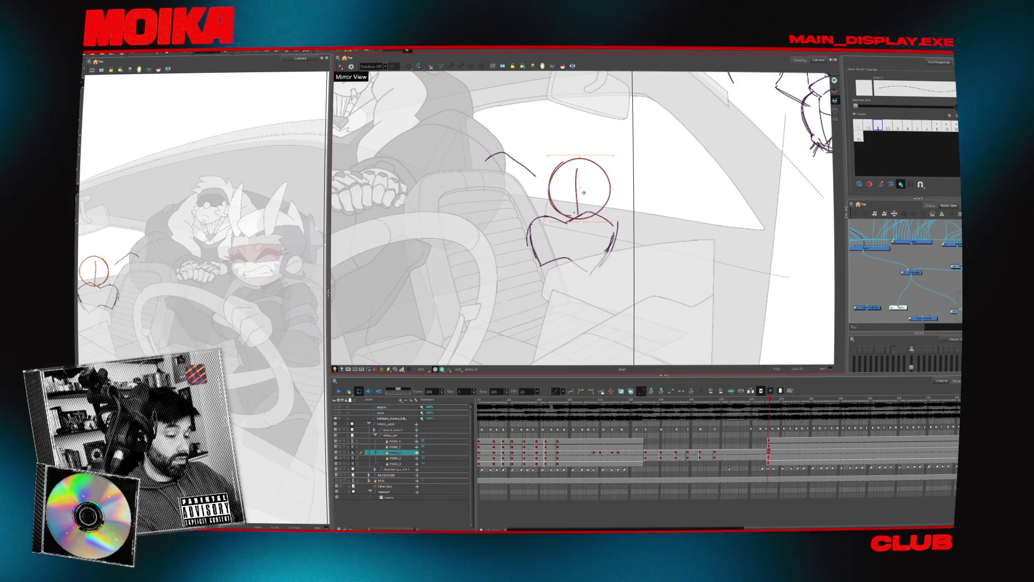
pyautogui.moveTo(576, 216); pyautogui.dragTo(587, 221)
pyautogui.press('f')
pyautogui.press('g')
pyautogui.click(341, 66)
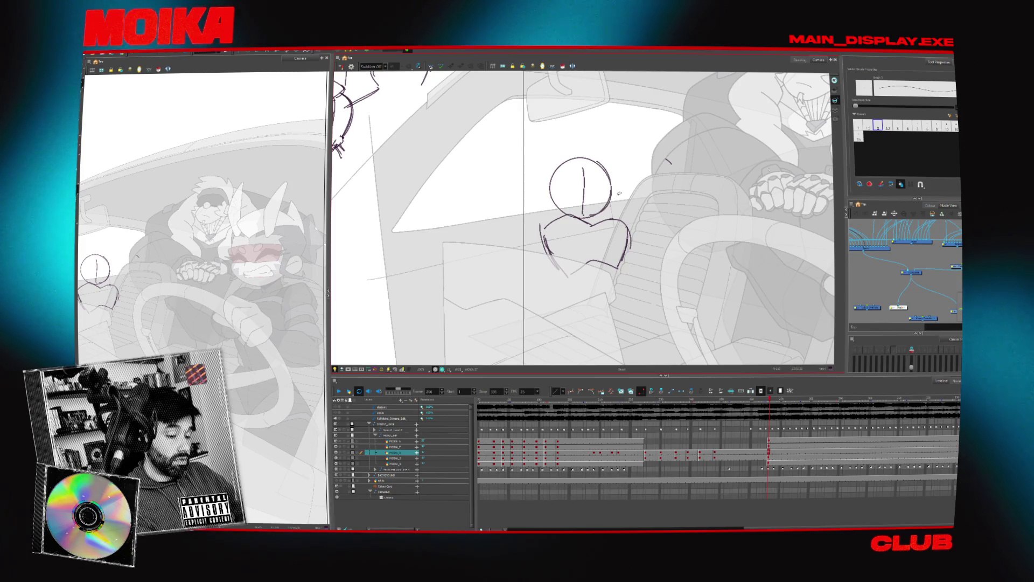
pyautogui.click(341, 66)
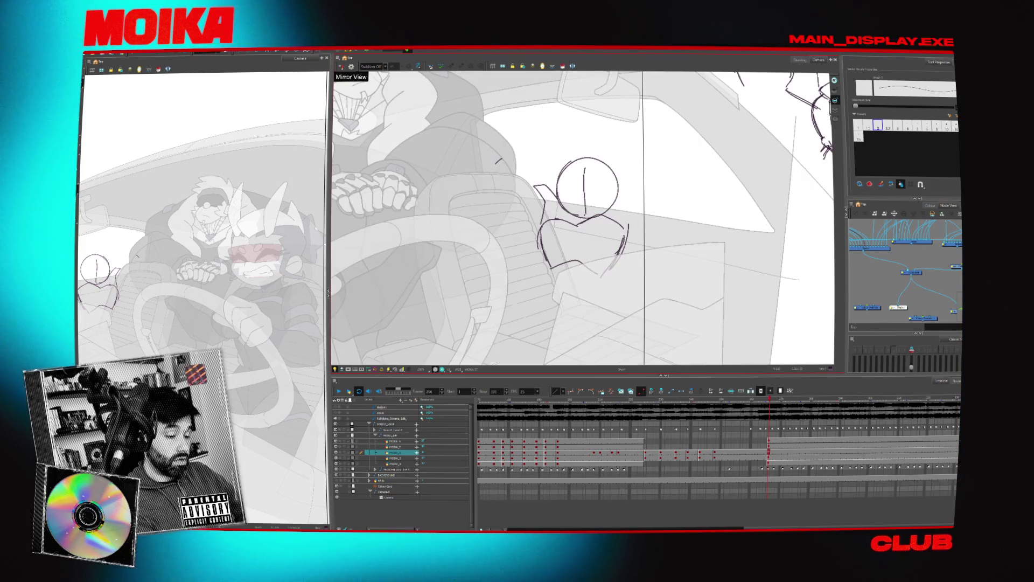
# Sketch a reaching arm toward the steering wheel and body strokes below the head.
pyautogui.moveTo(463, 183)
pyautogui.mouseDown()
pyautogui.moveTo(538, 186)
pyautogui.moveTo(523, 210)
pyautogui.moveTo(544, 215)
pyautogui.mouseUp()
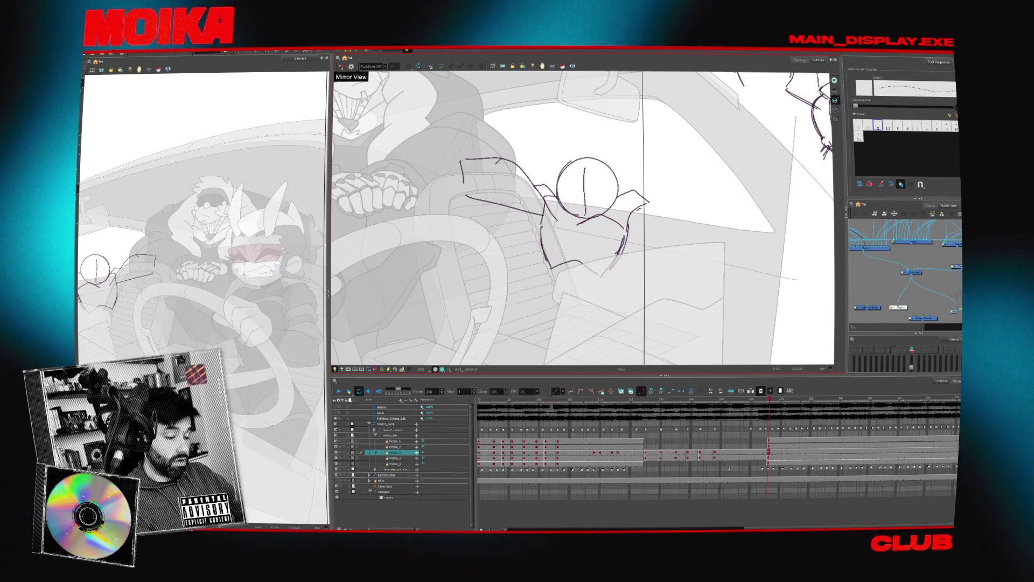
pyautogui.moveTo(557, 204); pyautogui.dragTo(554, 266)
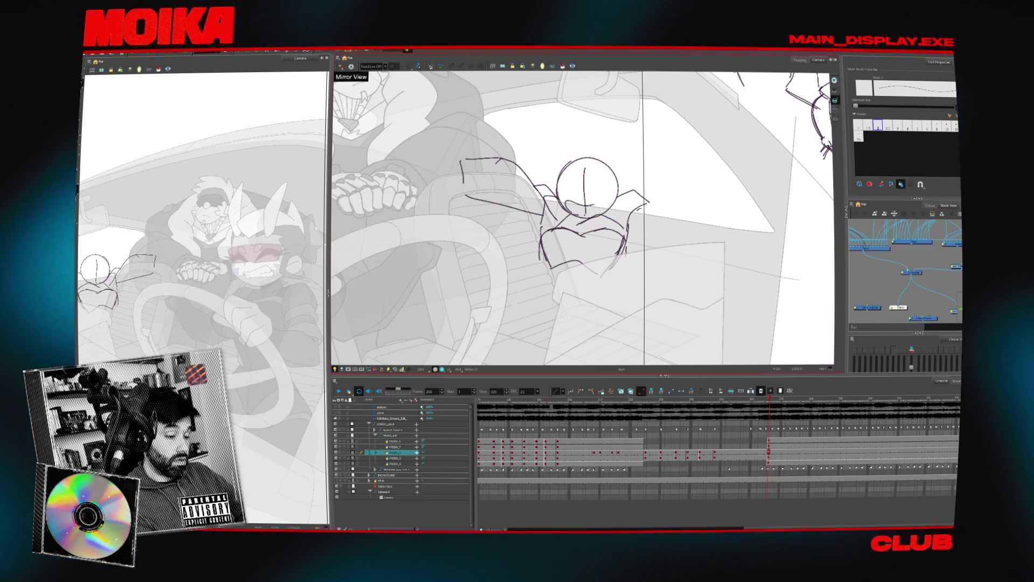
pyautogui.moveTo(555, 273); pyautogui.dragTo(540, 283)
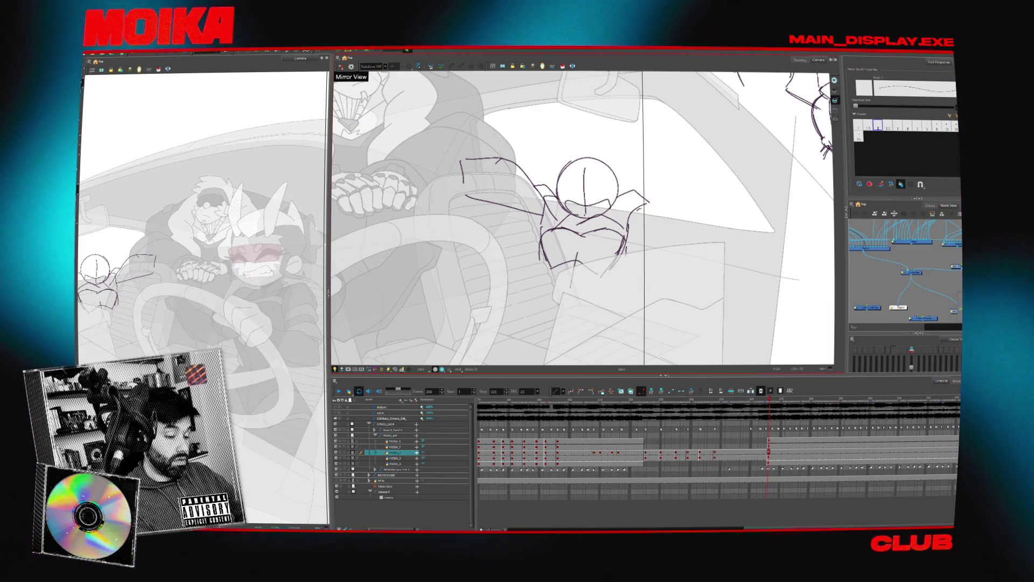
pyautogui.moveTo(576, 253); pyautogui.dragTo(545, 288)
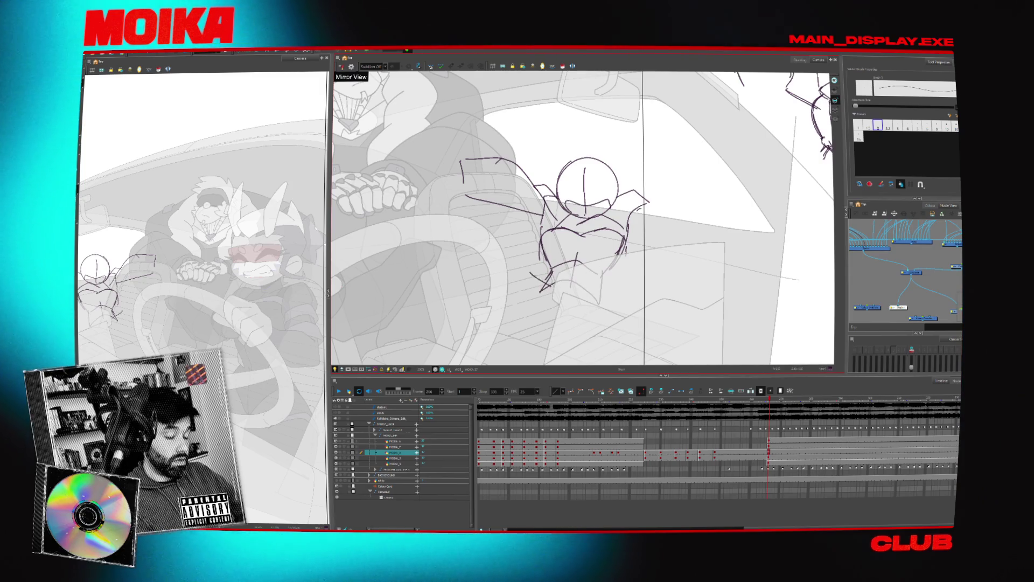
pyautogui.moveTo(501, 218); pyautogui.dragTo(540, 246)
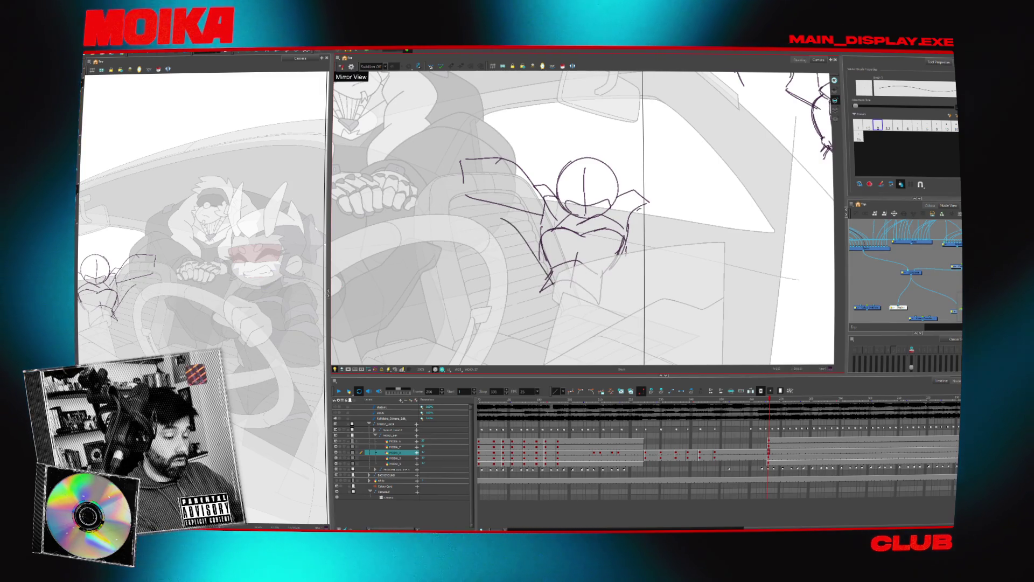
pyautogui.moveTo(482, 228); pyautogui.dragTo(544, 291)
# Zoom out to the whole car scene and shift the sketched figure into position.
pyautogui.hotkey('alt', 'z')
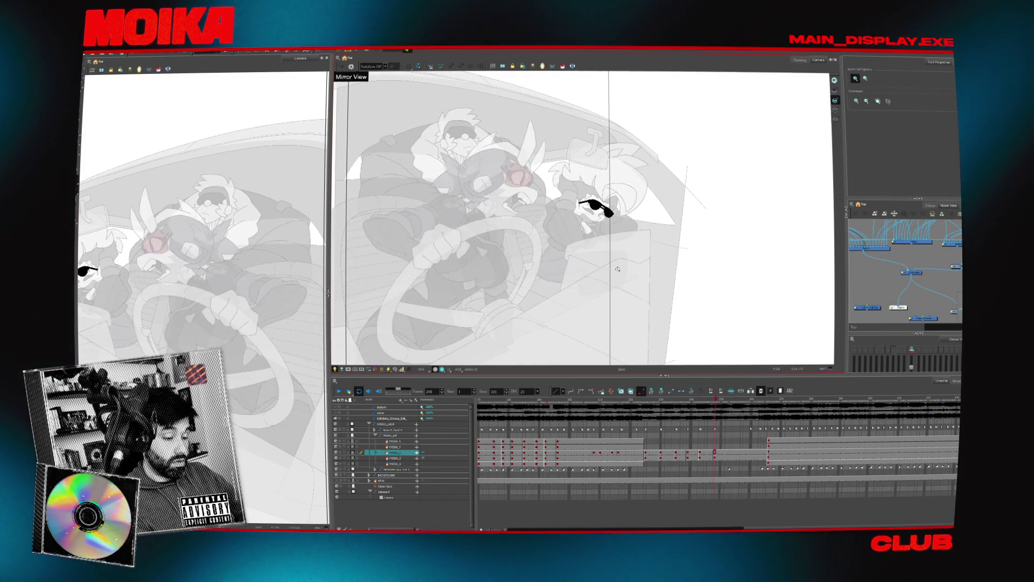
pyautogui.moveTo(605, 295)
pyautogui.mouseDown()
pyautogui.moveTo(635, 142)
pyautogui.moveTo(613, 172)
pyautogui.mouseUp()
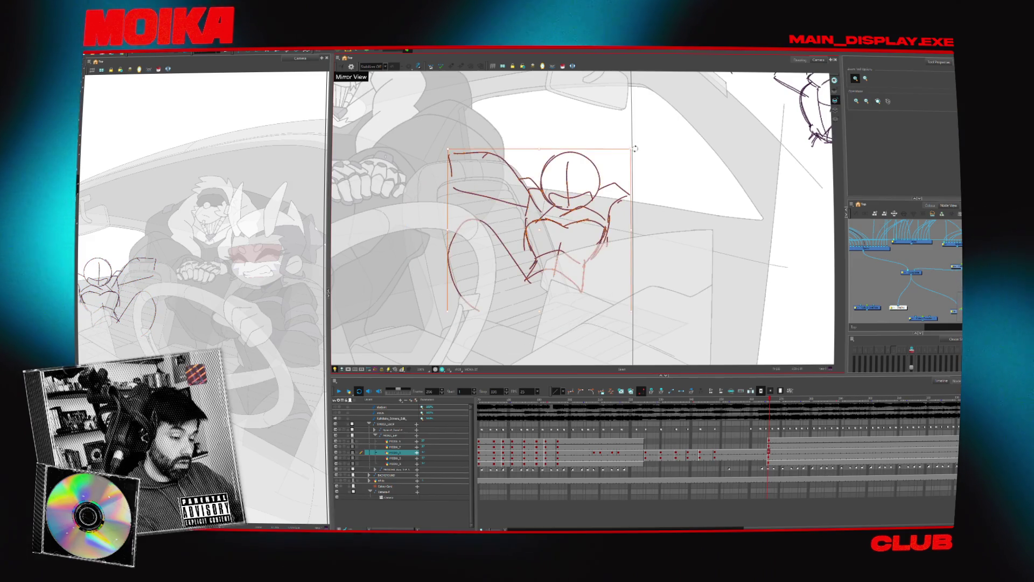
pyautogui.moveTo(518, 343); pyautogui.dragTo(609, 232)
# With the pencil, add another arm line across the steering wheel and flip the view to check.
pyautogui.hotkey('alt', 'b')
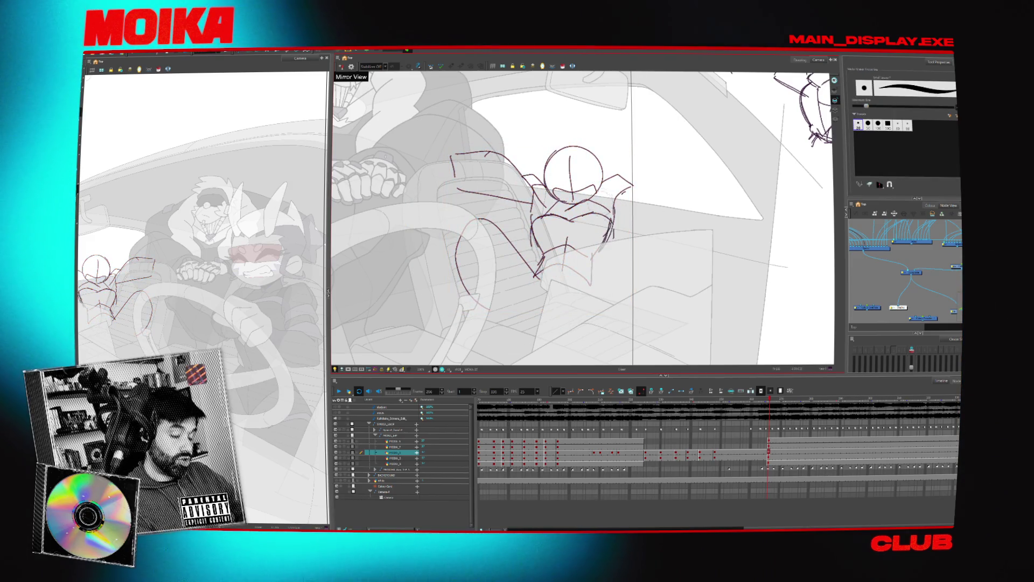
pyautogui.hotkey('alt', '/')
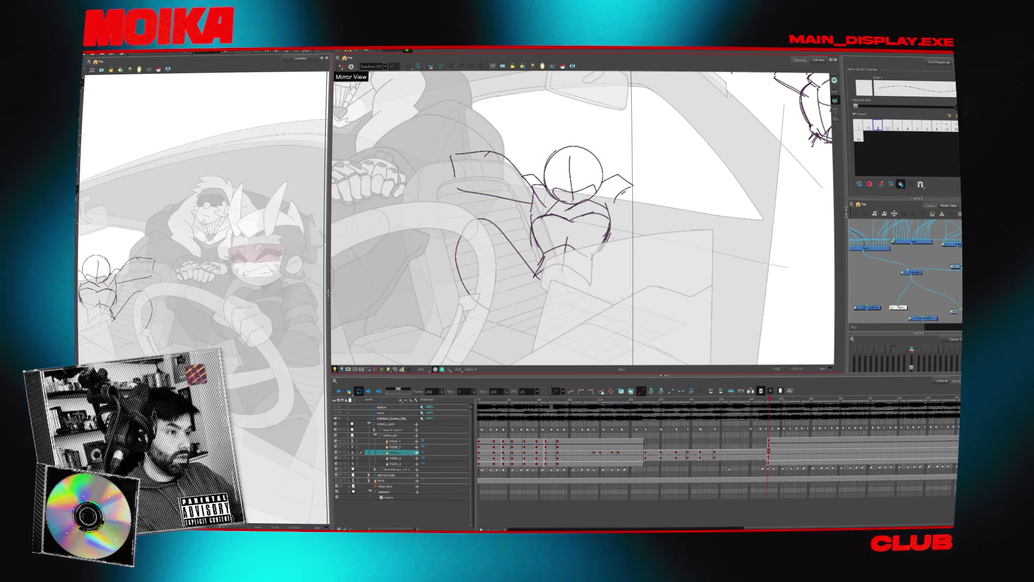
pyautogui.moveTo(571, 215); pyautogui.dragTo(584, 201)
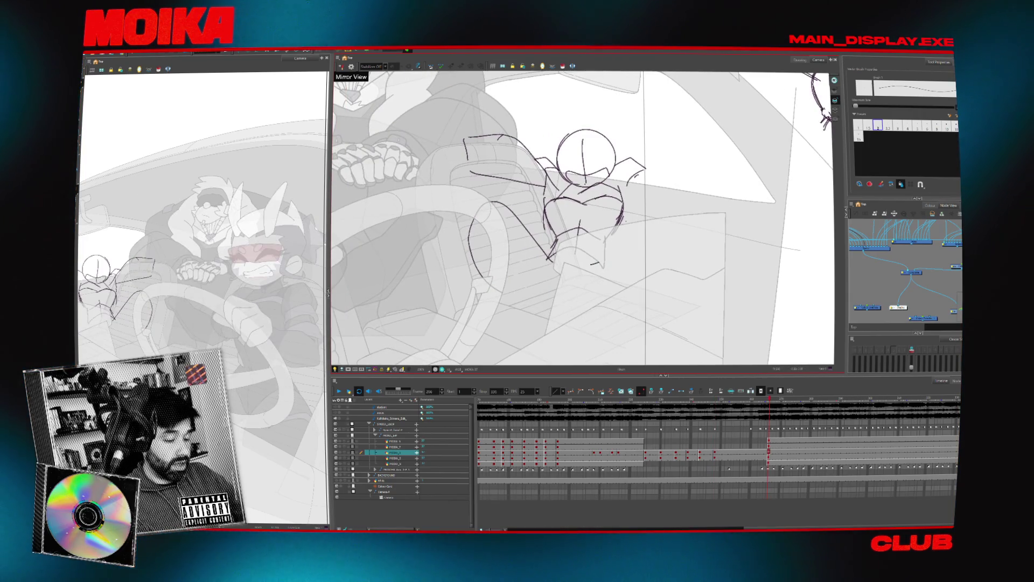
pyautogui.moveTo(492, 202); pyautogui.dragTo(550, 261)
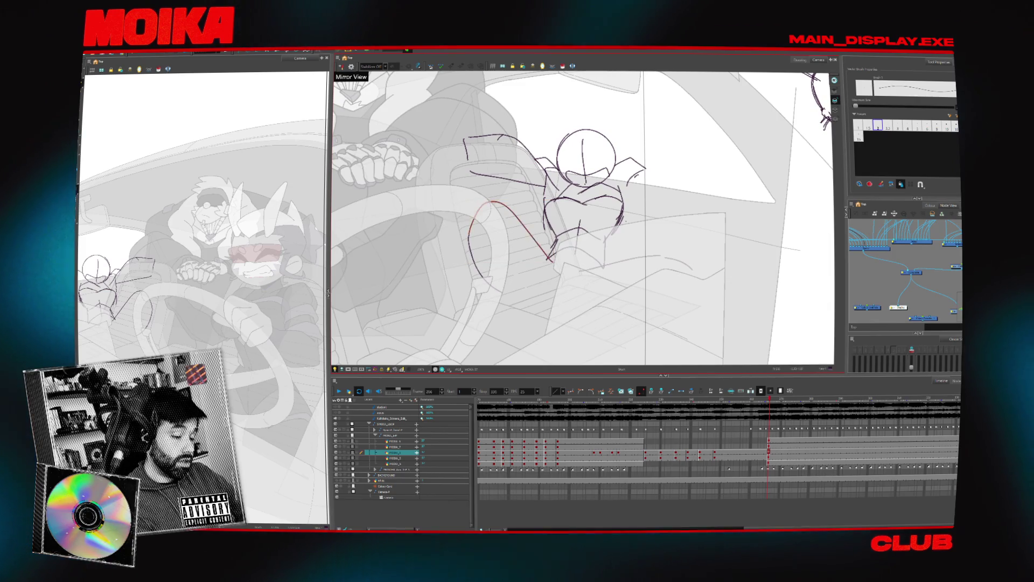
pyautogui.moveTo(477, 190); pyautogui.dragTo(542, 214)
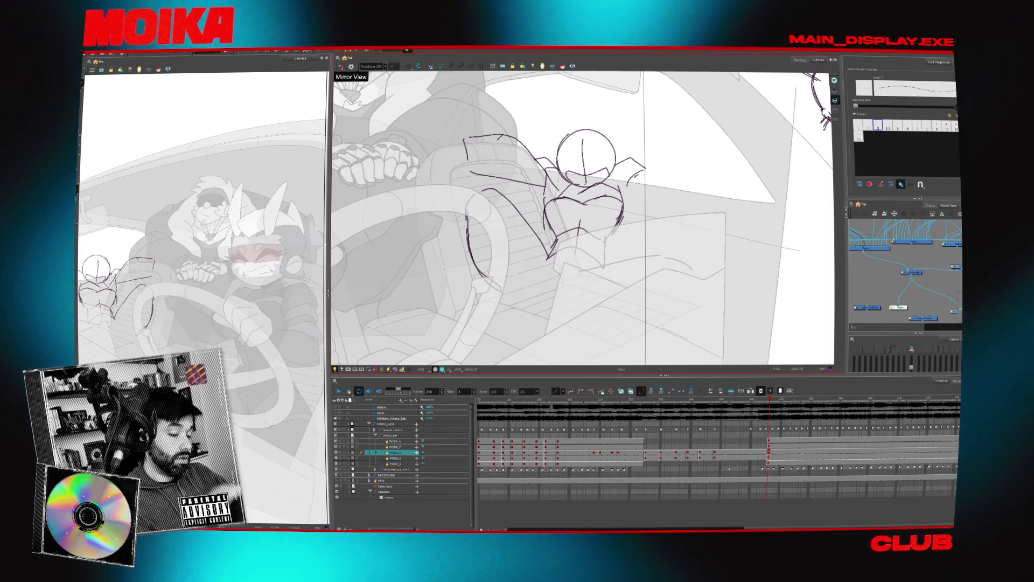
pyautogui.moveTo(535, 132); pyautogui.dragTo(529, 179)
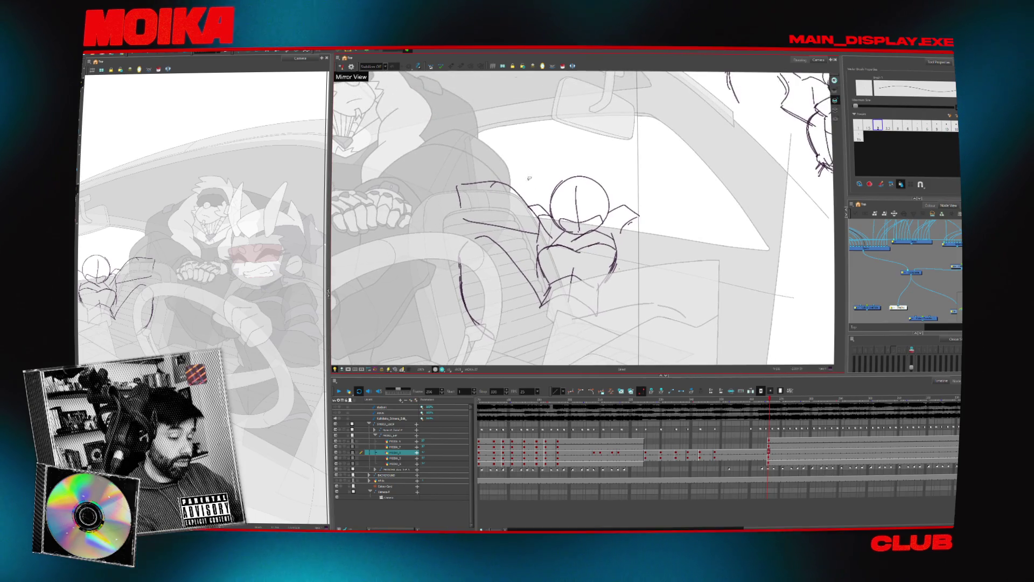
pyautogui.press('4')
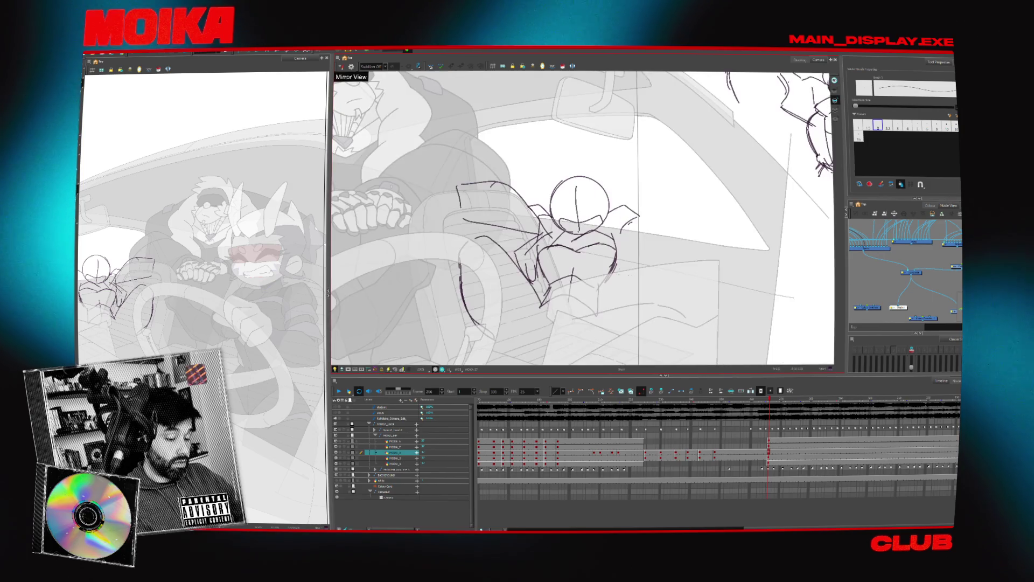
# Redraw flaring shoulders and a rounded chest around the head circle with the pencil.
pyautogui.press('4')
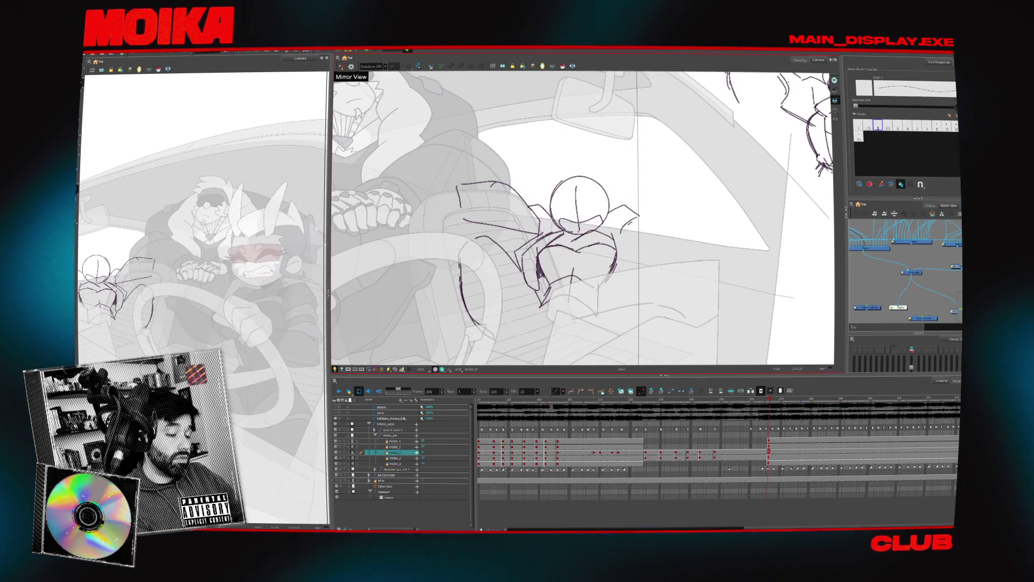
pyautogui.scroll(-1, 582, 218)
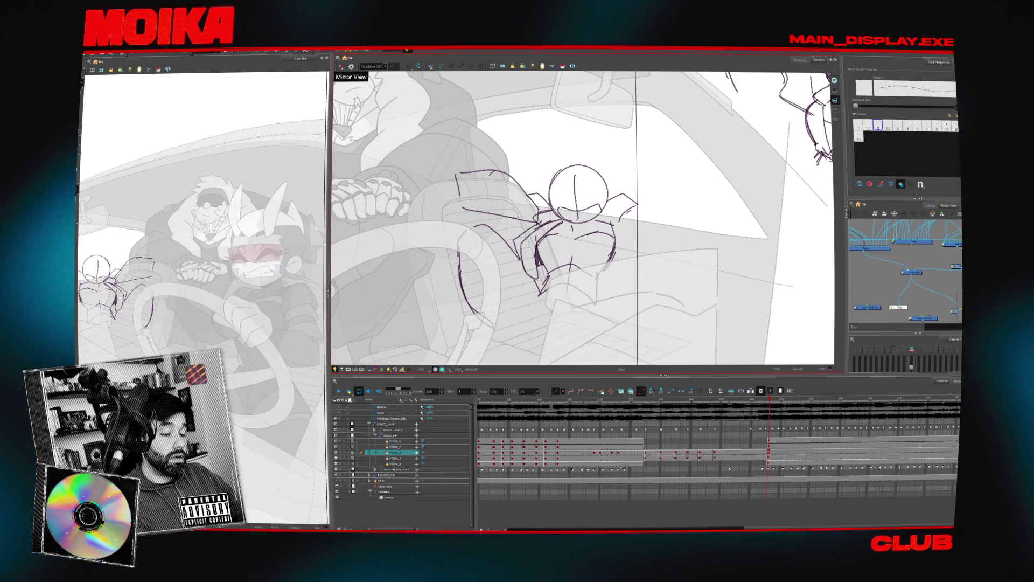
pyautogui.hotkey('alt', 'x')
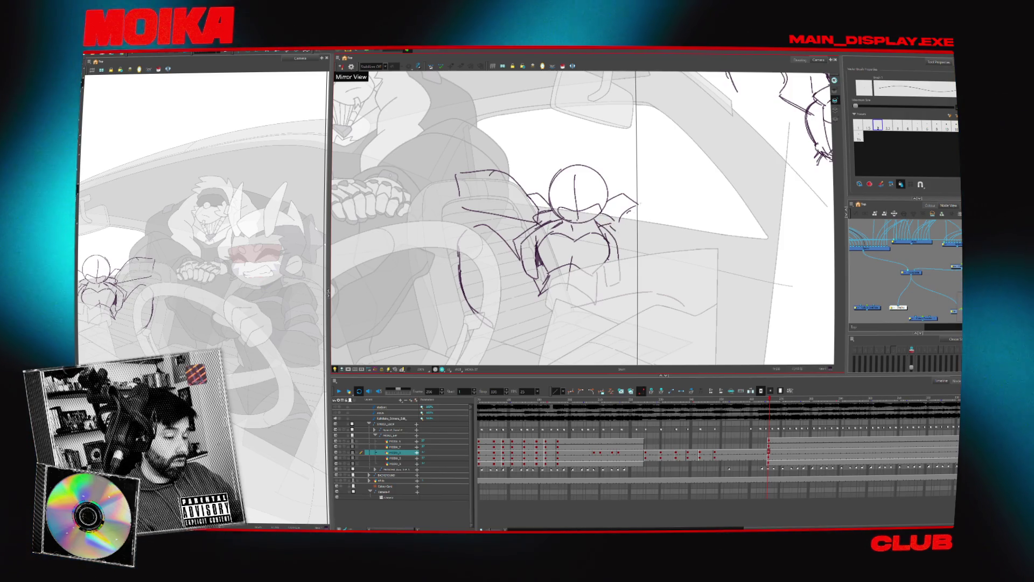
pyautogui.hotkey('ctrl', 'z')
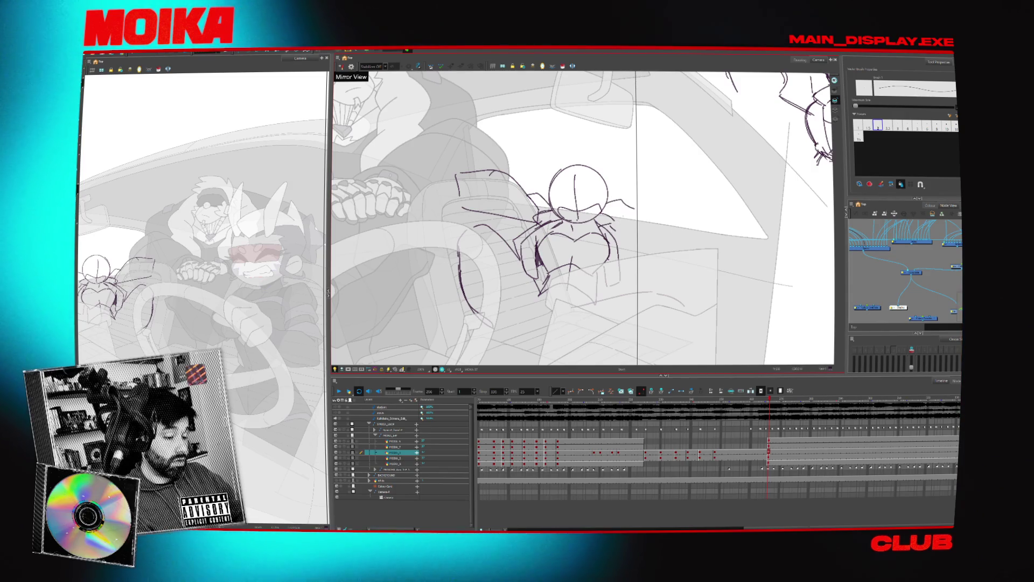
# Restore and extend the stroke beside the head, then slightly rotate and scale the whole sketch.
pyautogui.hotkey('ctrl', 'z')
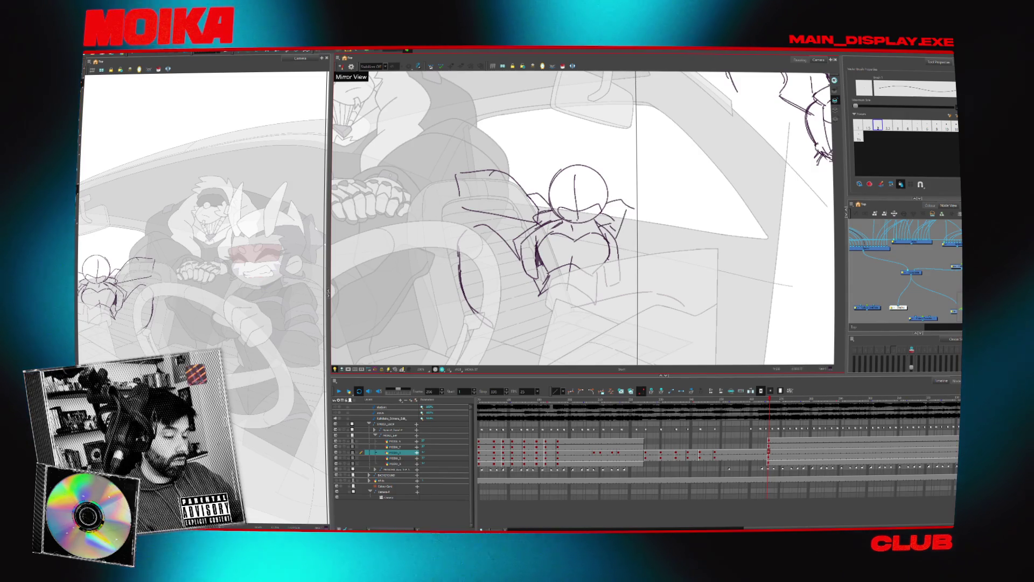
pyautogui.click(631, 214)
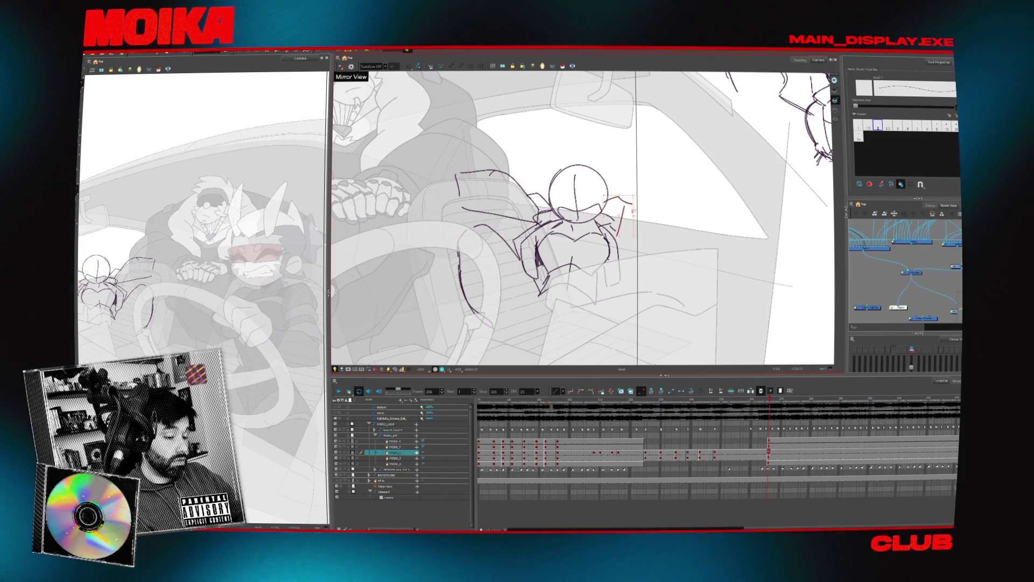
pyautogui.hotkey('ctrl', 'z')
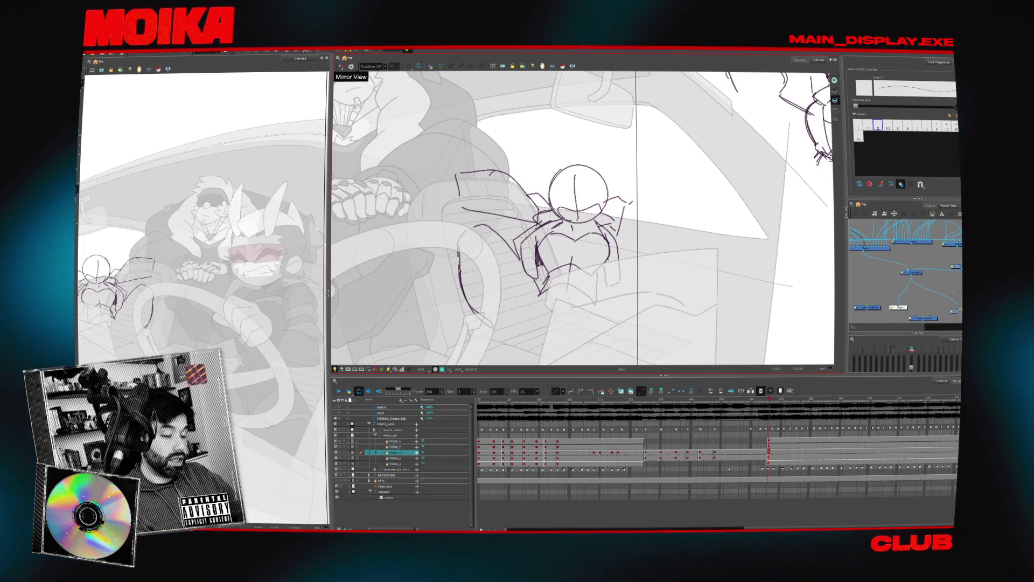
pyautogui.moveTo(470, 291); pyautogui.dragTo(530, 283)
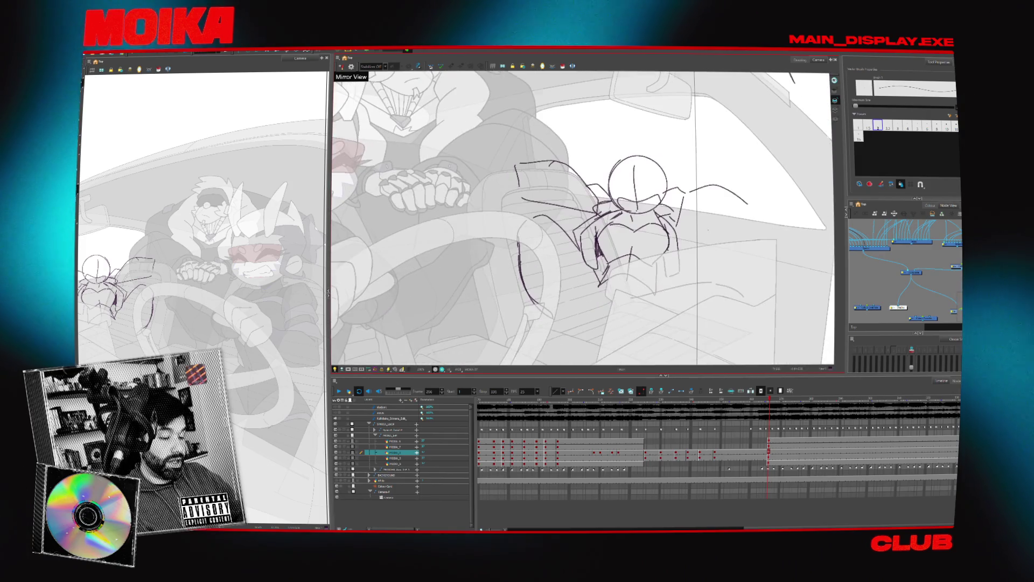
pyautogui.hotkey('ctrl', 'a')
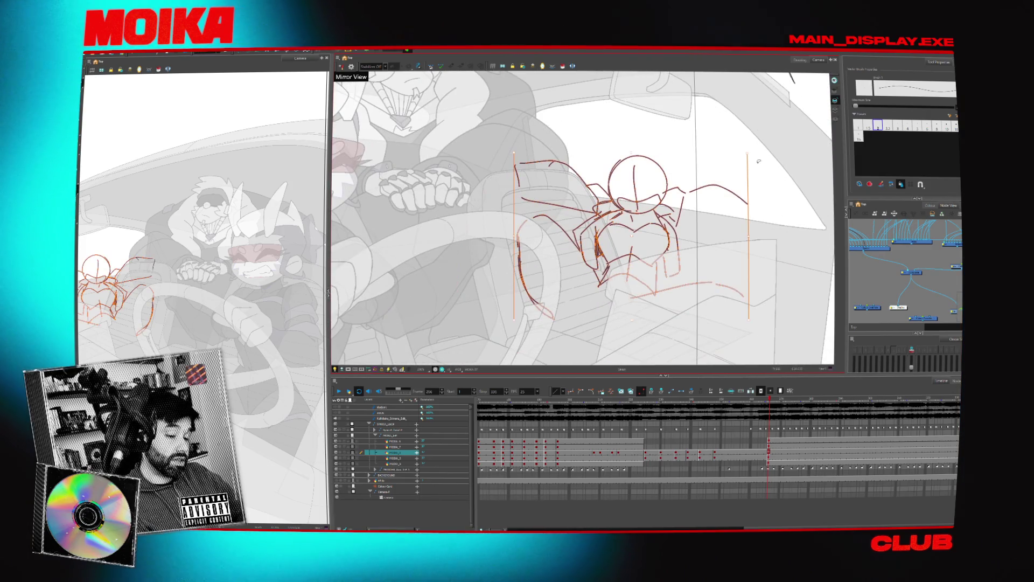
pyautogui.moveTo(747, 153); pyautogui.dragTo(746, 155)
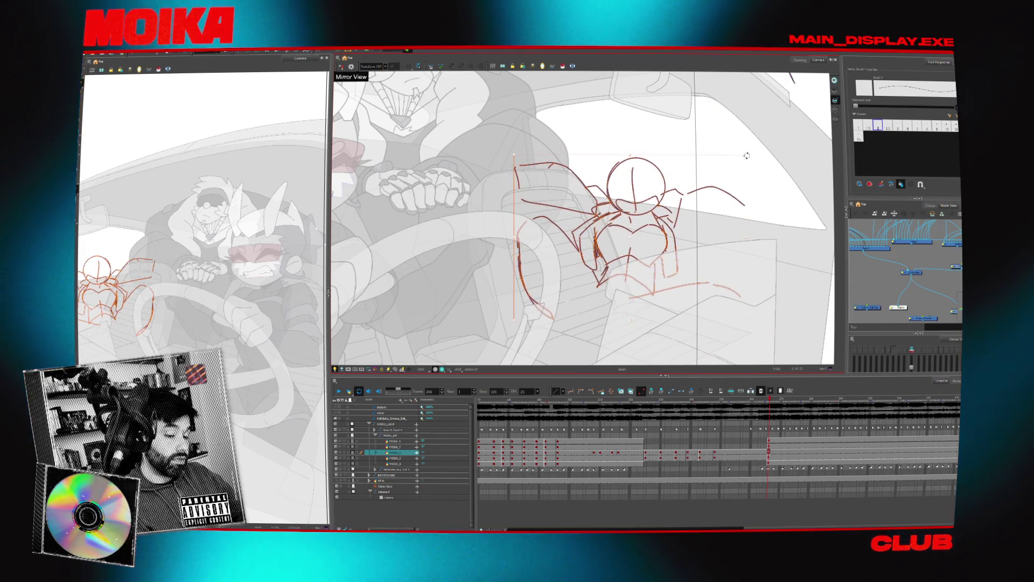
pyautogui.press('Escape')
# Pencil in the lower arm and hand on a rotated view, flipping it to check.
pyautogui.moveTo(646, 226); pyautogui.dragTo(599, 262)
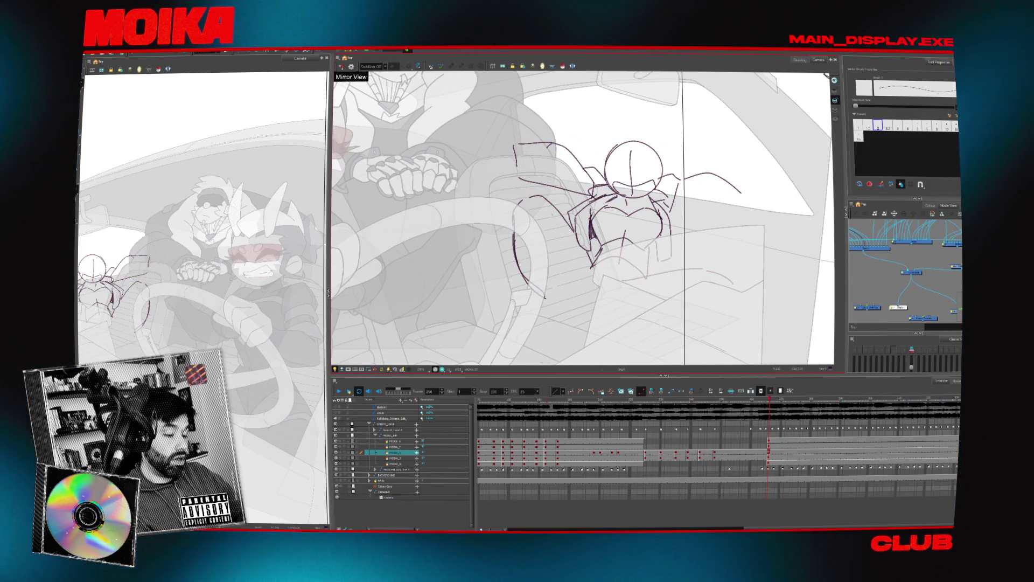
pyautogui.moveTo(579, 272); pyautogui.dragTo(584, 303)
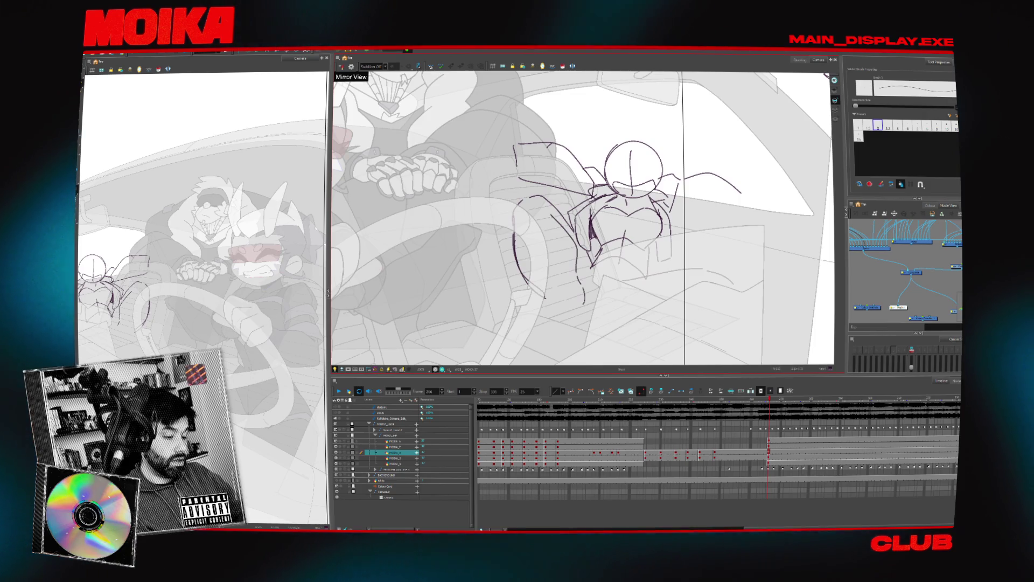
pyautogui.moveTo(582, 216); pyautogui.dragTo(587, 201)
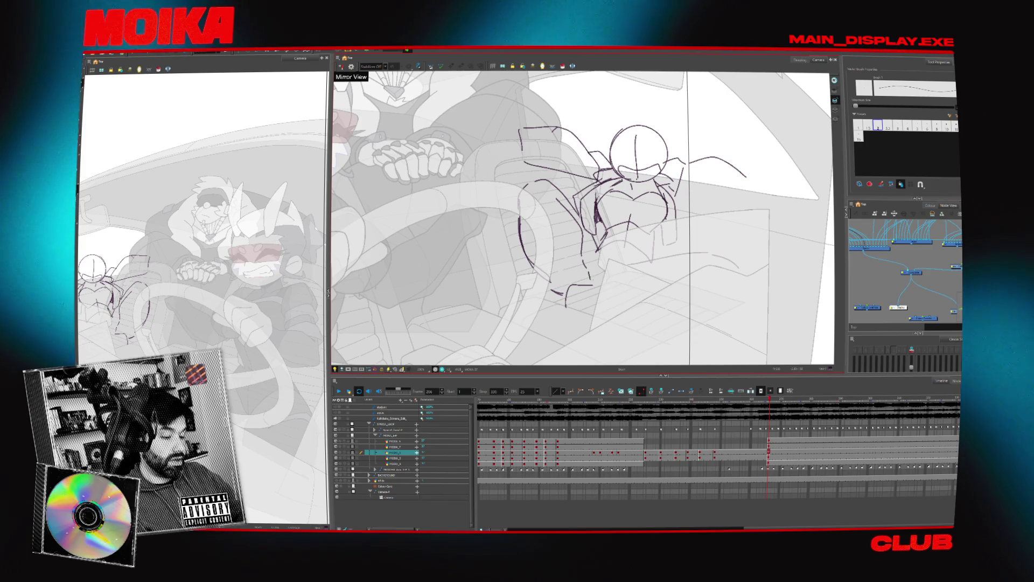
pyautogui.moveTo(558, 272); pyautogui.dragTo(588, 281)
pyautogui.press('4')
pyautogui.press('4')
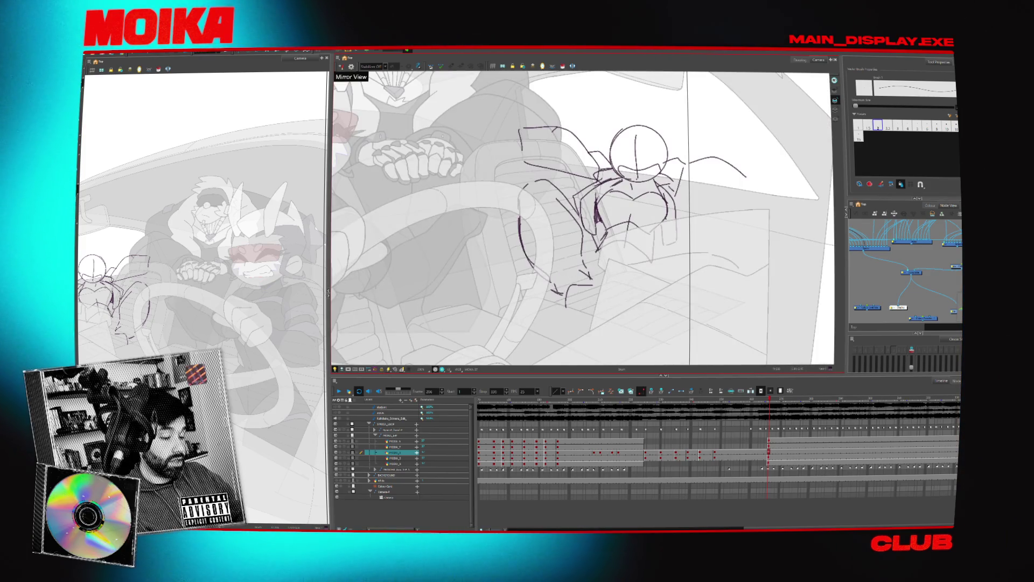
pyautogui.moveTo(574, 268); pyautogui.dragTo(561, 303)
pyautogui.press('4')
pyautogui.press('4')
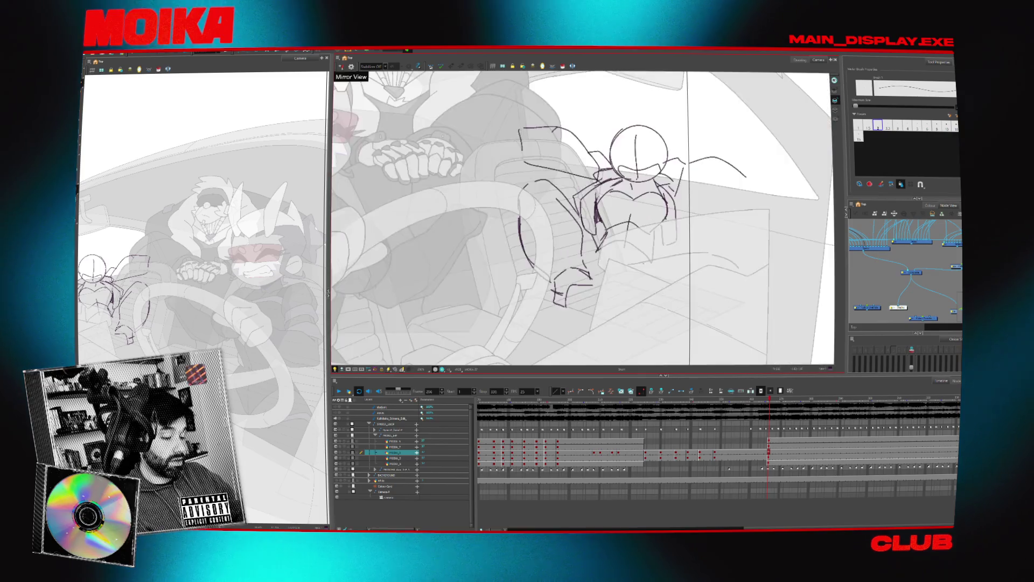
pyautogui.press('4')
pyautogui.press('4')
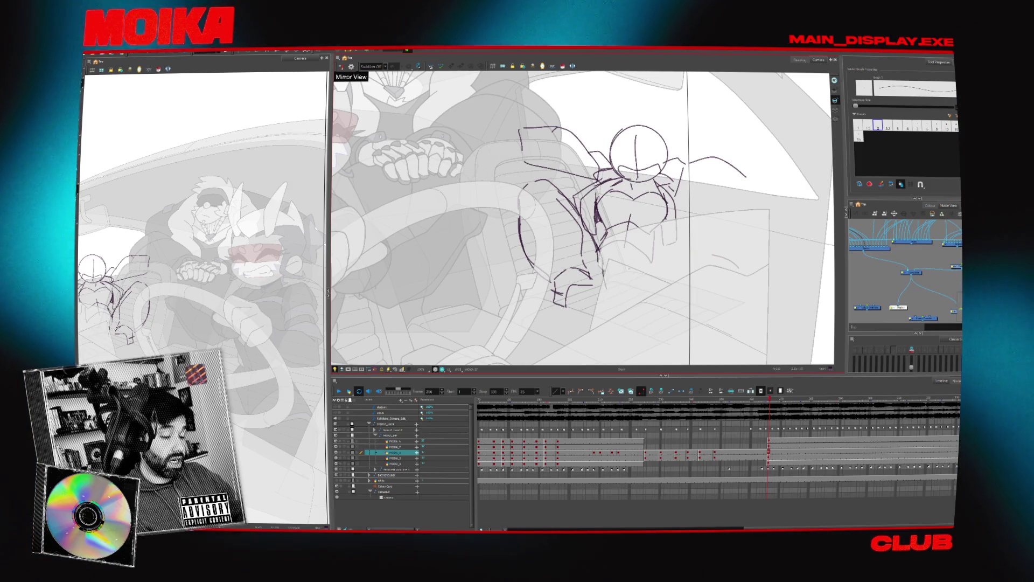
pyautogui.moveTo(657, 269); pyautogui.dragTo(662, 320)
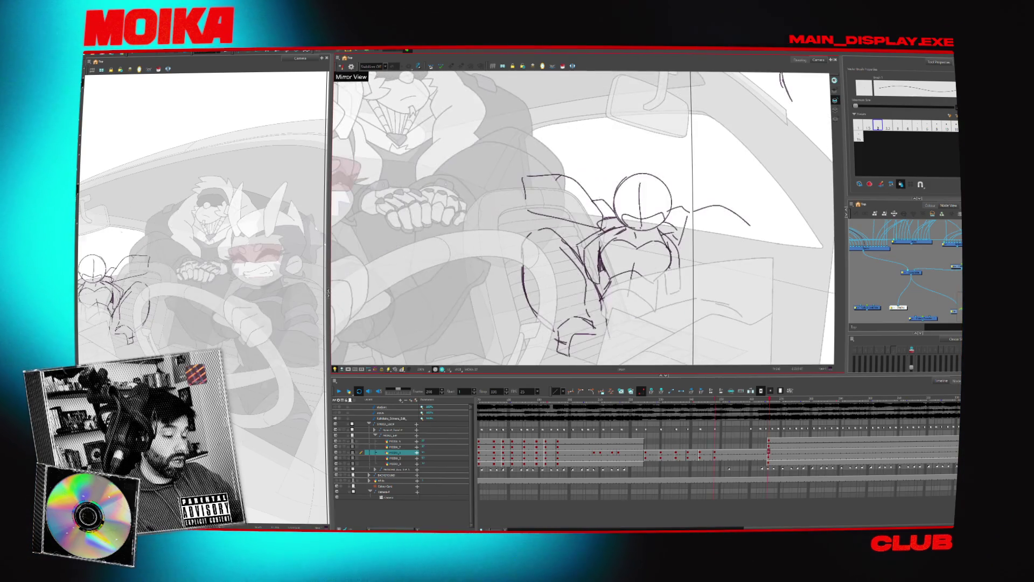
# Enlarge the whole rough sketch slightly and shift it up and to the right.
pyautogui.click(570, 203)
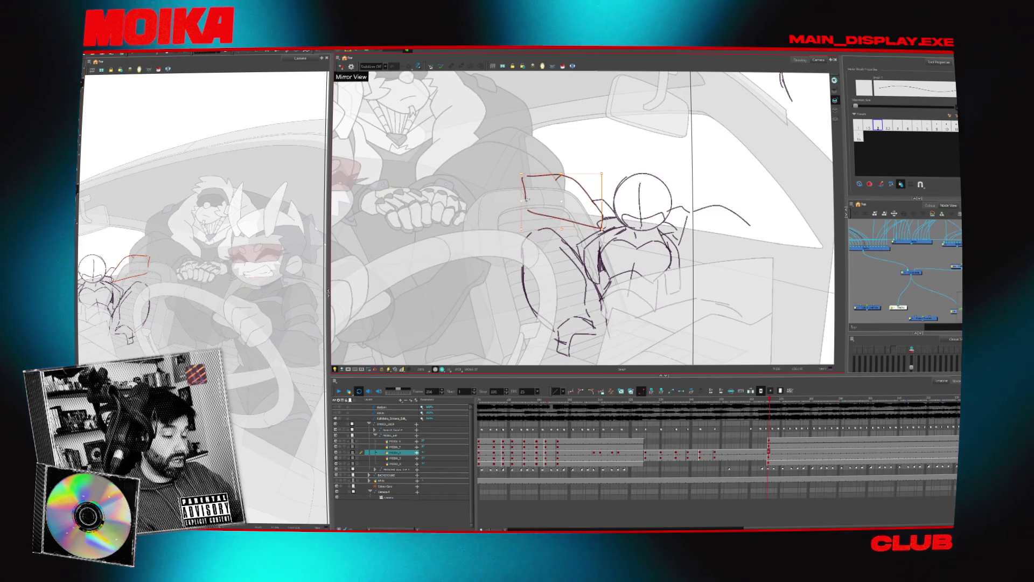
pyautogui.click(544, 218)
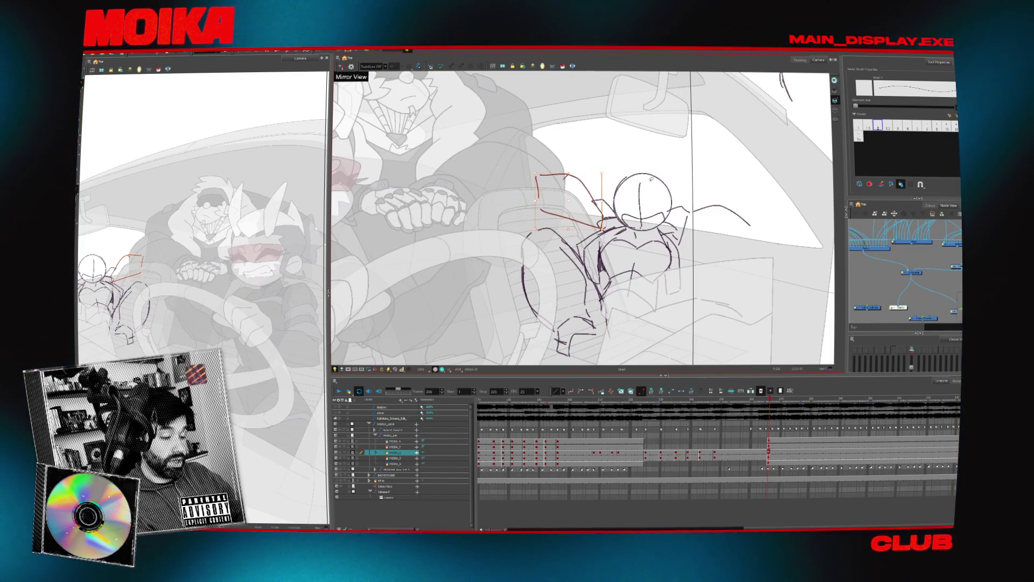
pyautogui.click(652, 179)
pyautogui.press('4')
pyautogui.press('4')
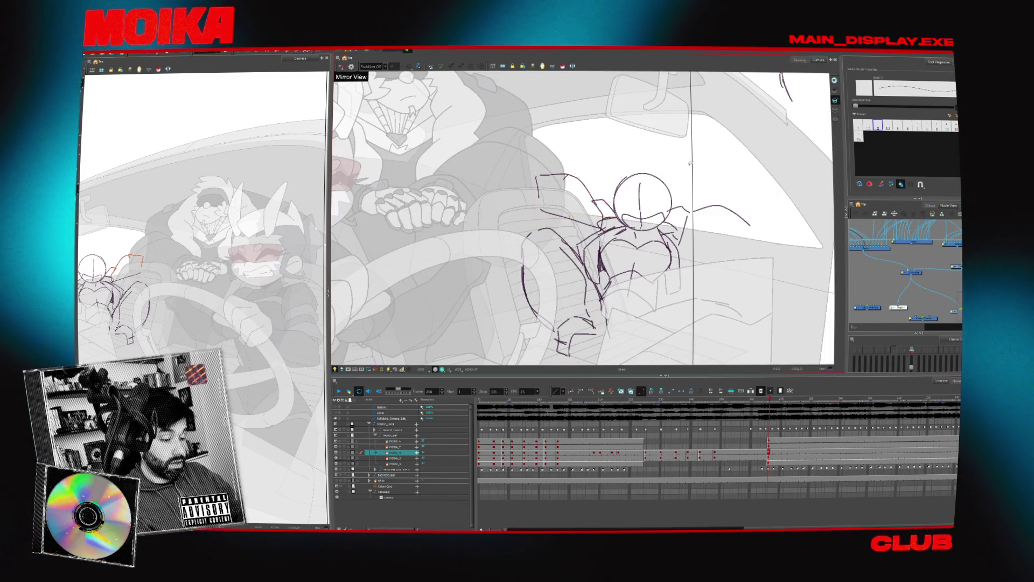
pyautogui.hotkey('ctrl', 'a')
pyautogui.moveTo(748, 171); pyautogui.dragTo(758, 162)
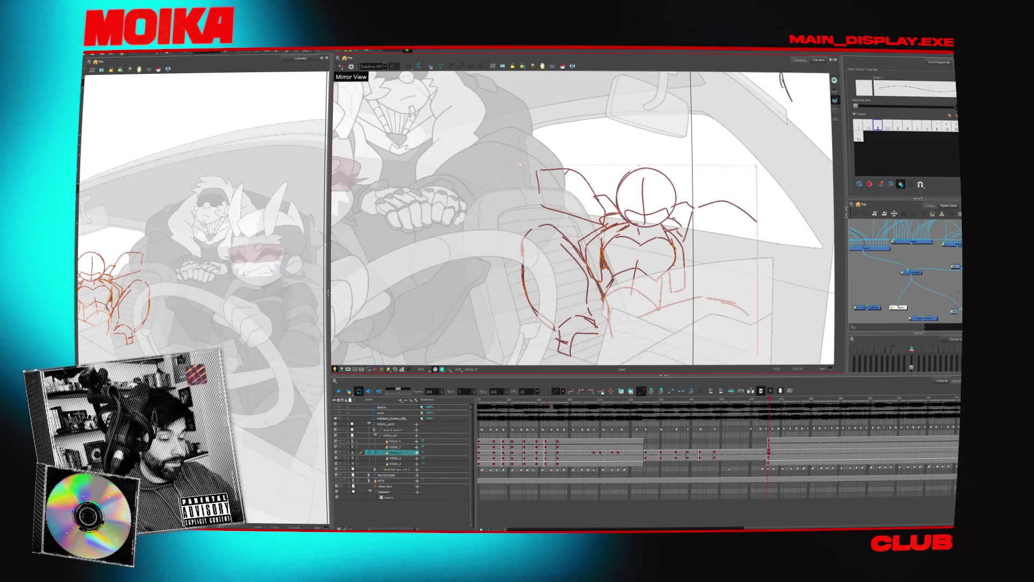
pyautogui.click(674, 171)
# Nudge the head circle up and to the right, then deselect it.
pyautogui.click(654, 199)
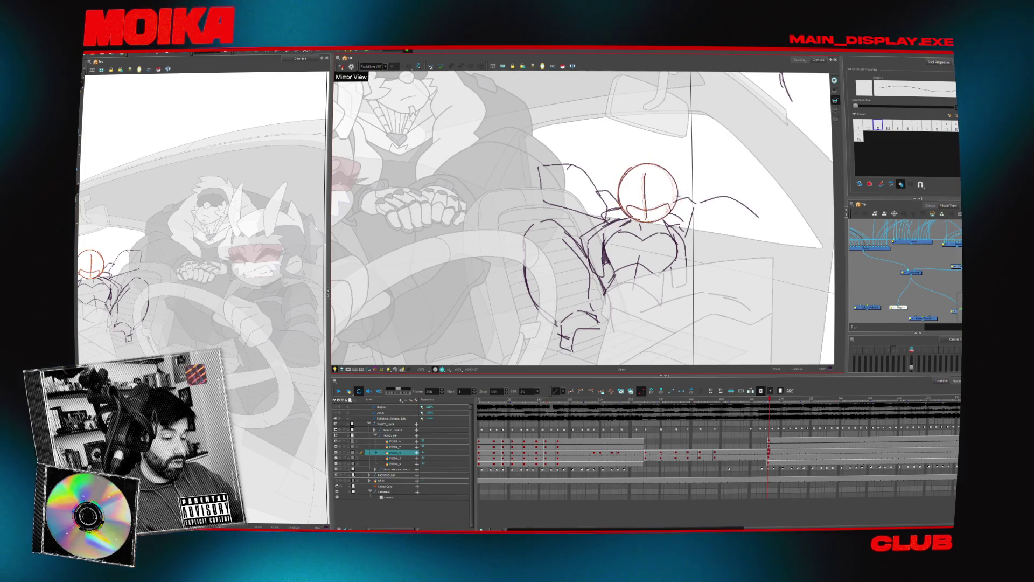
pyautogui.moveTo(646, 194); pyautogui.dragTo(652, 189)
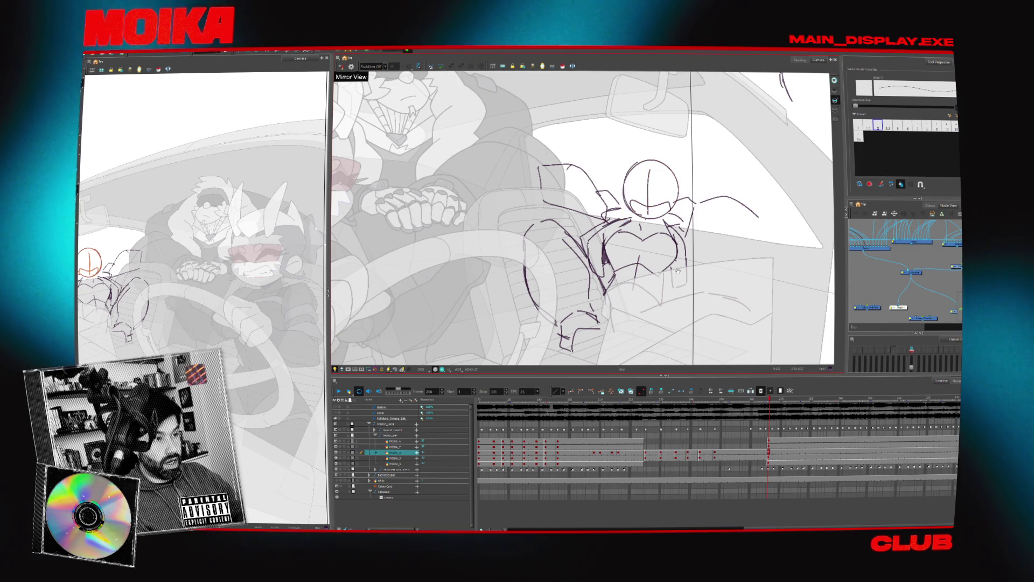
pyautogui.moveTo(652, 189)
pyautogui.mouseDown()
pyautogui.moveTo(662, 157)
pyautogui.moveTo(676, 161)
pyautogui.mouseUp()
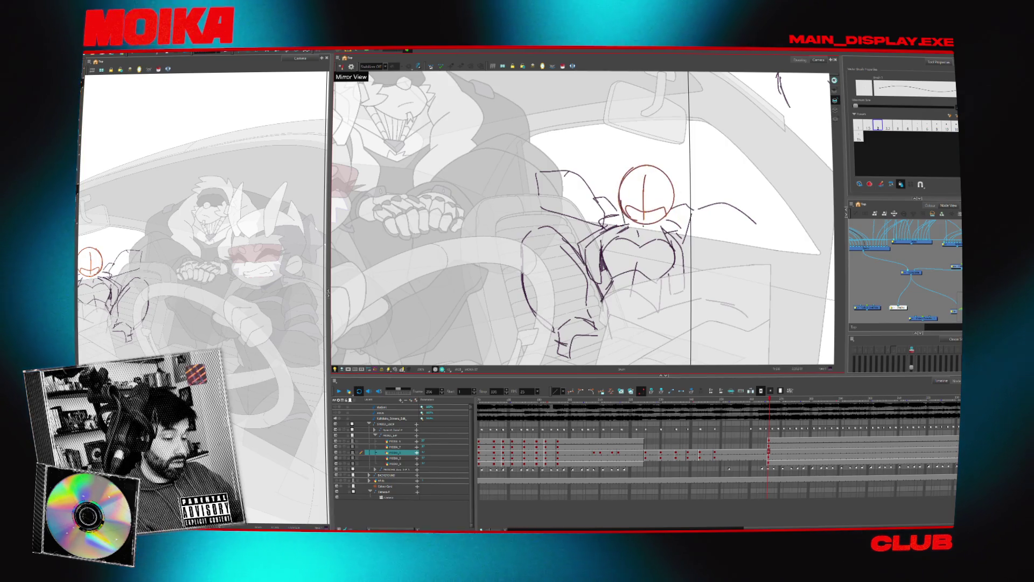
pyautogui.press('Escape')
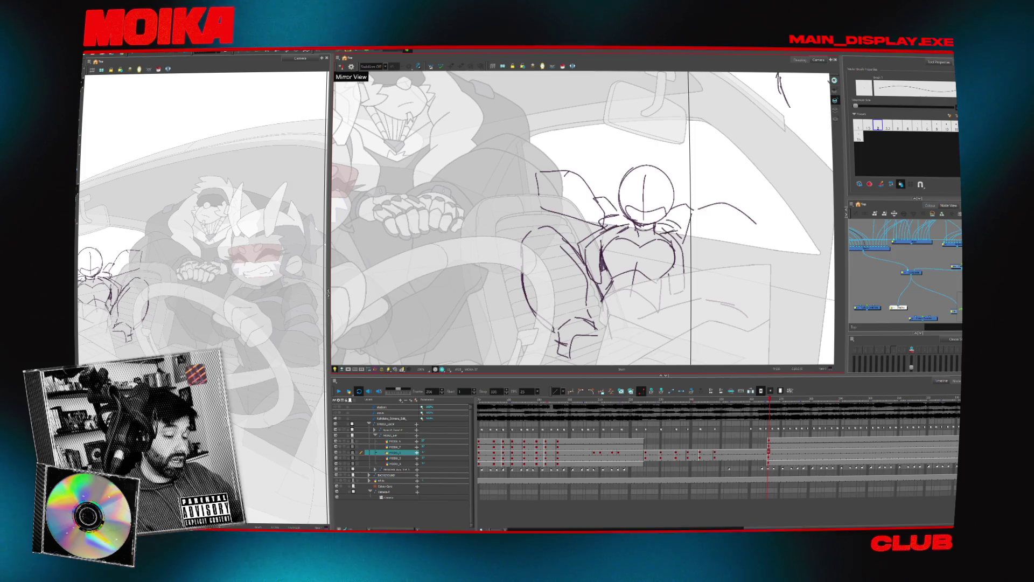
pyautogui.hotkey('alt', 'b')
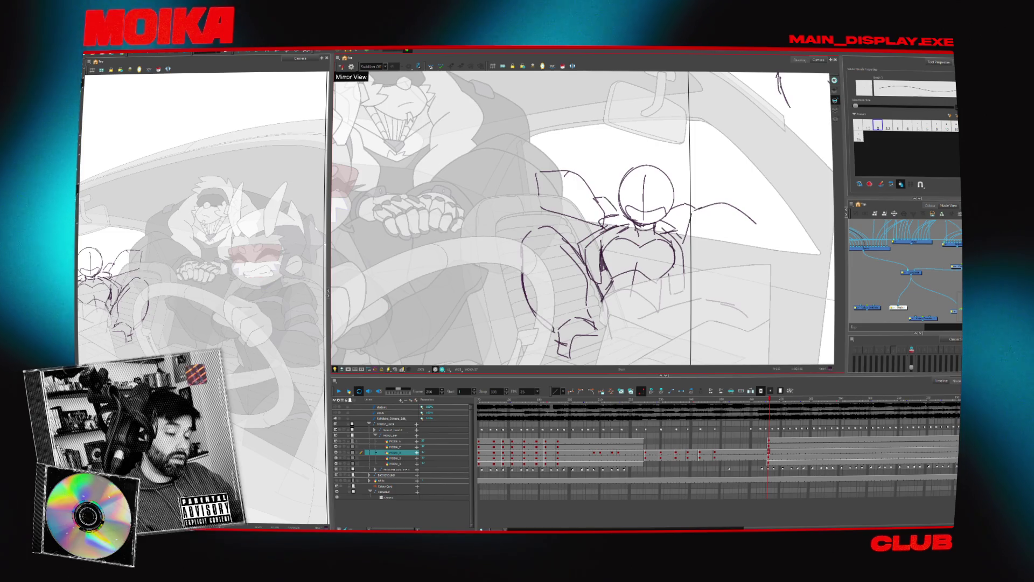
# Draw a horizontal reaching arm from the torso and give the face a closed-eye arc and frown.
pyautogui.moveTo(682, 253); pyautogui.dragTo(754, 245)
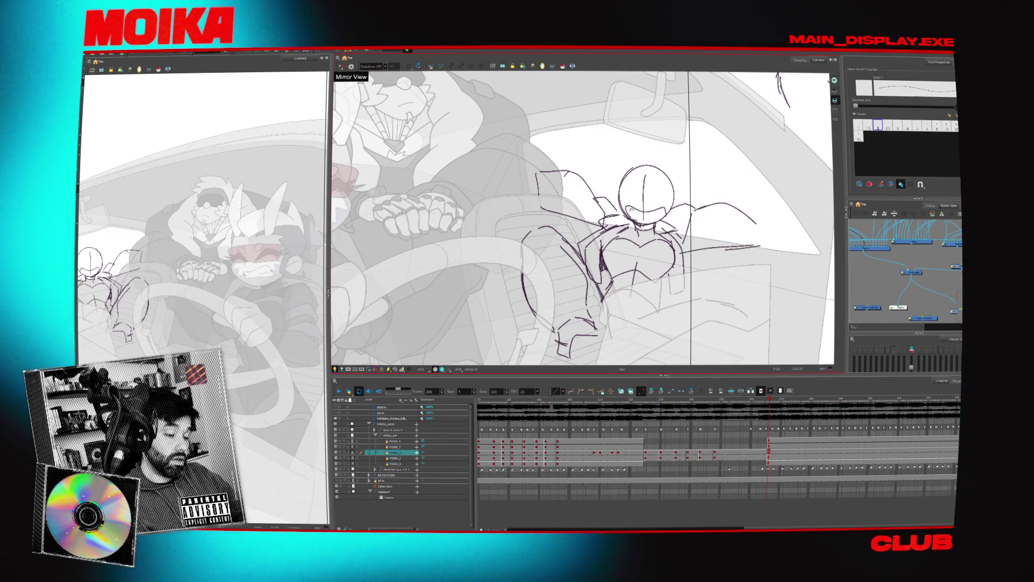
pyautogui.press('4')
pyautogui.press('4')
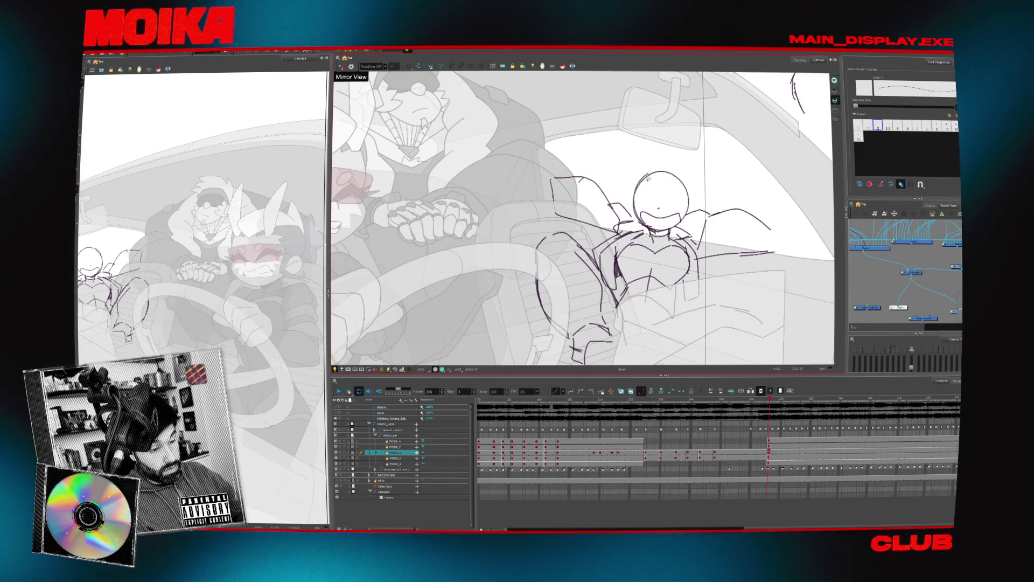
pyautogui.hotkey('ctrl', 'z')
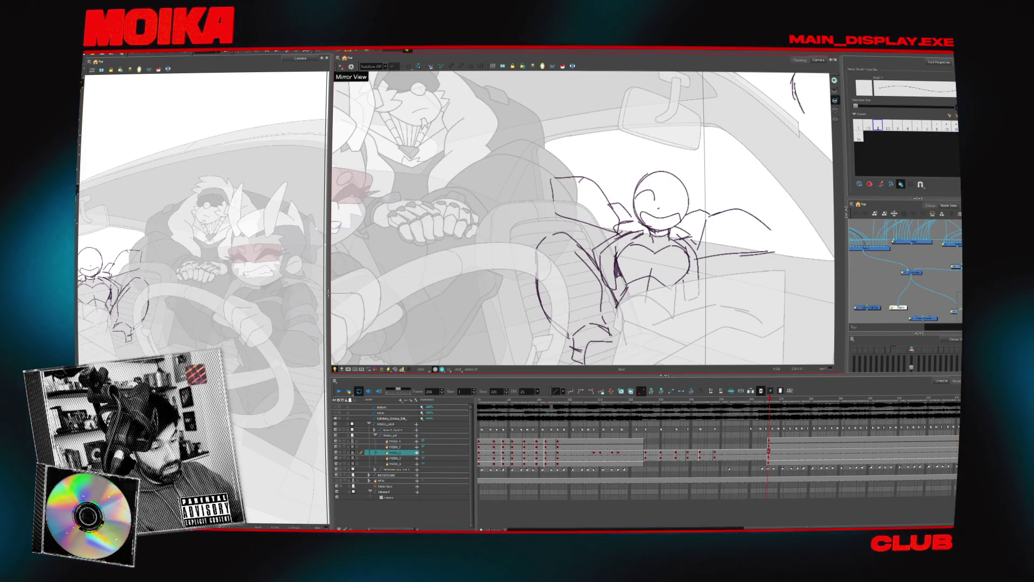
pyautogui.hotkey('ctrl', 'z')
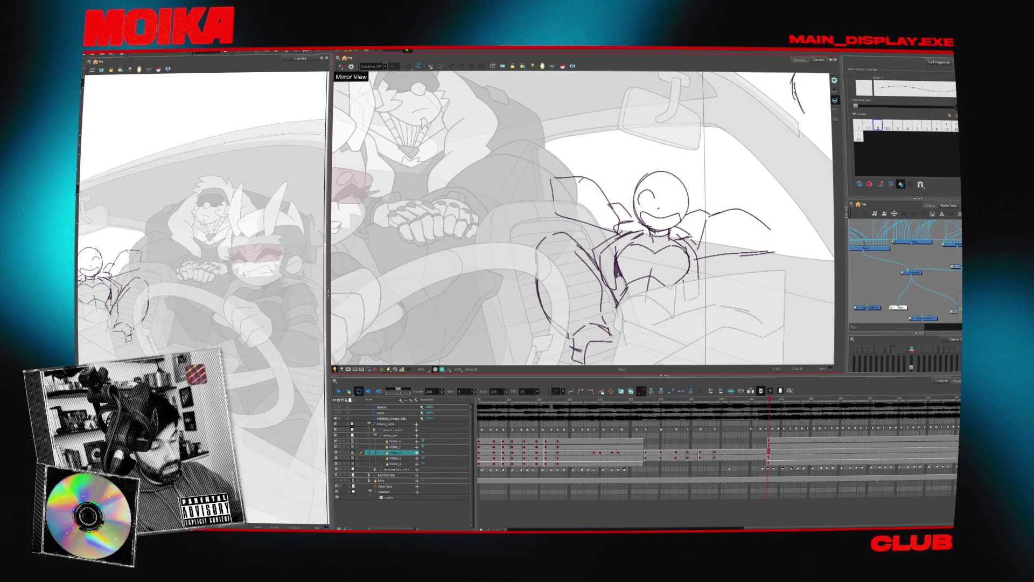
pyautogui.hotkey('ctrl', 'shift', 'z')
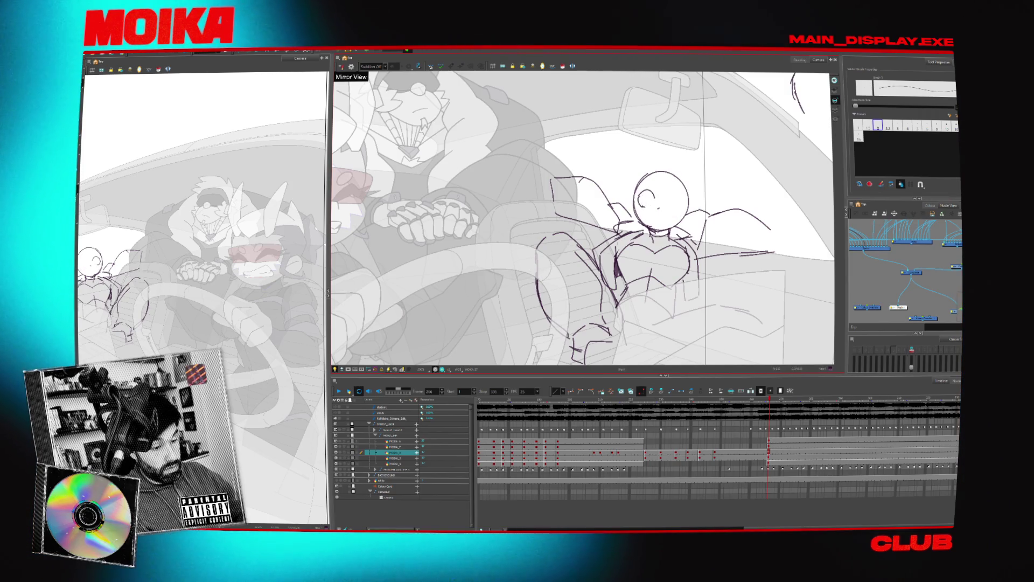
pyautogui.moveTo(645, 217); pyautogui.dragTo(665, 221)
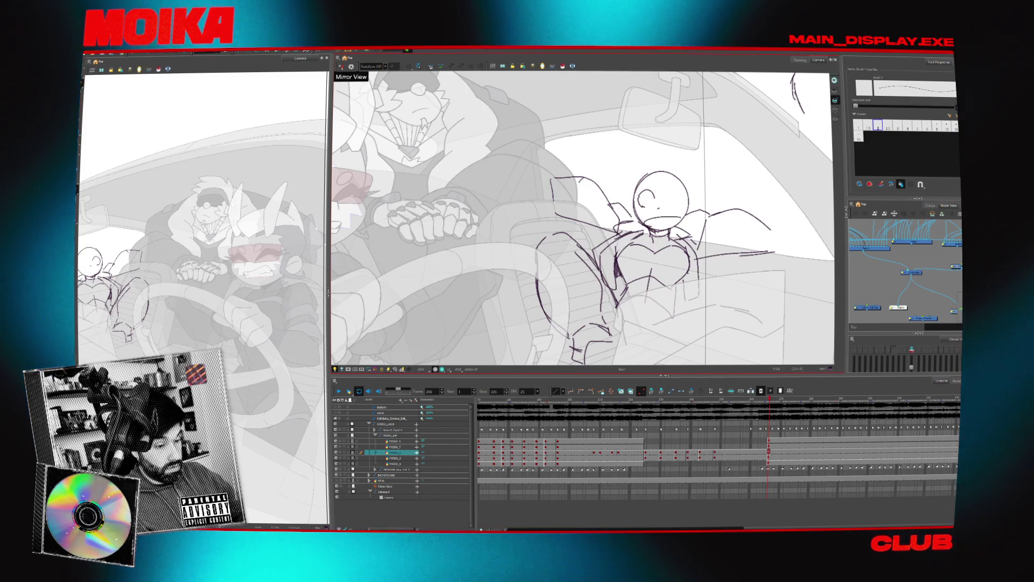
pyautogui.moveTo(682, 299)
pyautogui.mouseDown()
pyautogui.moveTo(694, 288)
pyautogui.moveTo(678, 321)
pyautogui.mouseUp()
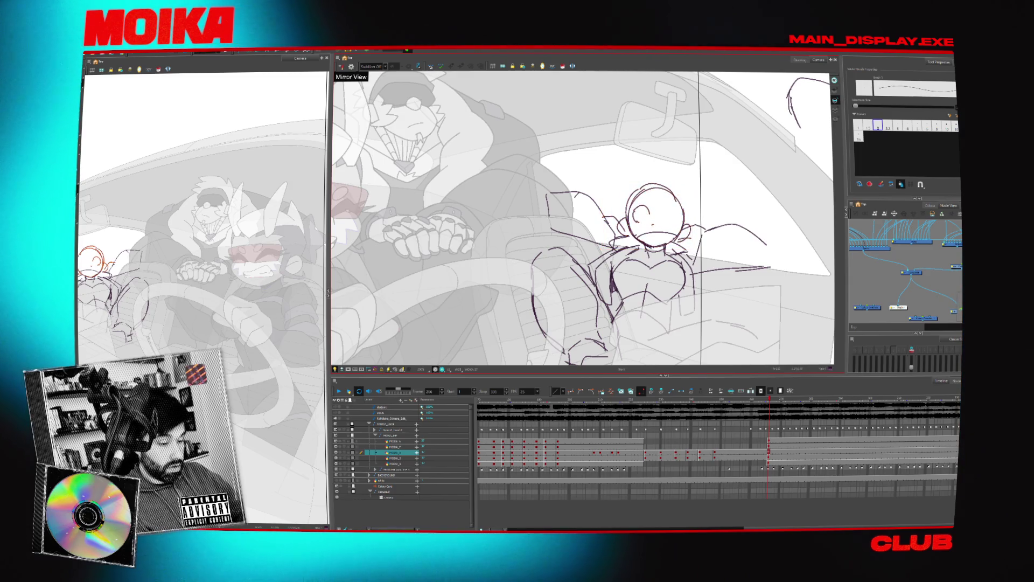
# Mirror the canvas to check the drawing, then switch to the Eraser.
pyautogui.click(341, 66)
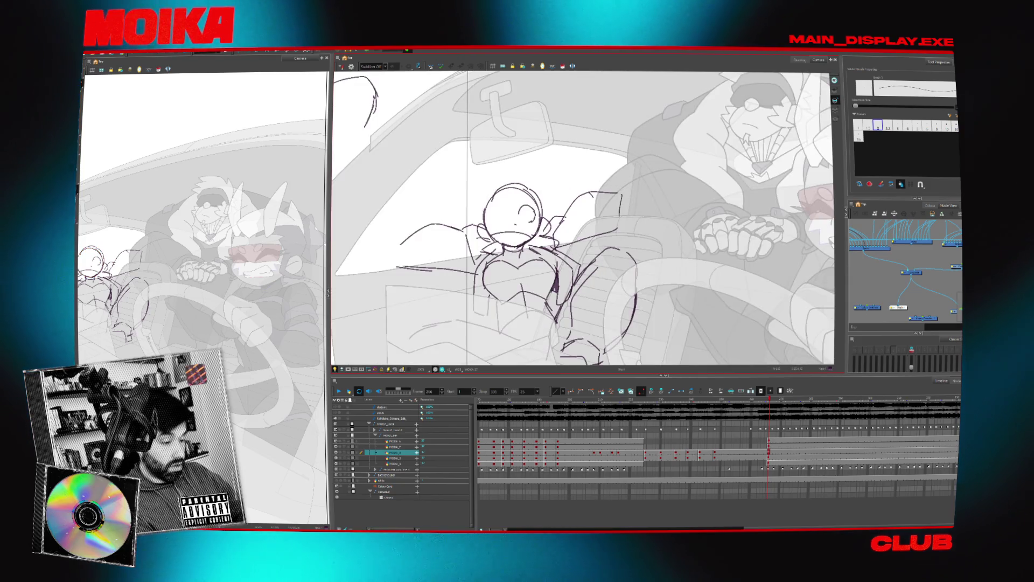
pyautogui.hotkey('alt', 'e')
pyautogui.click(340, 66)
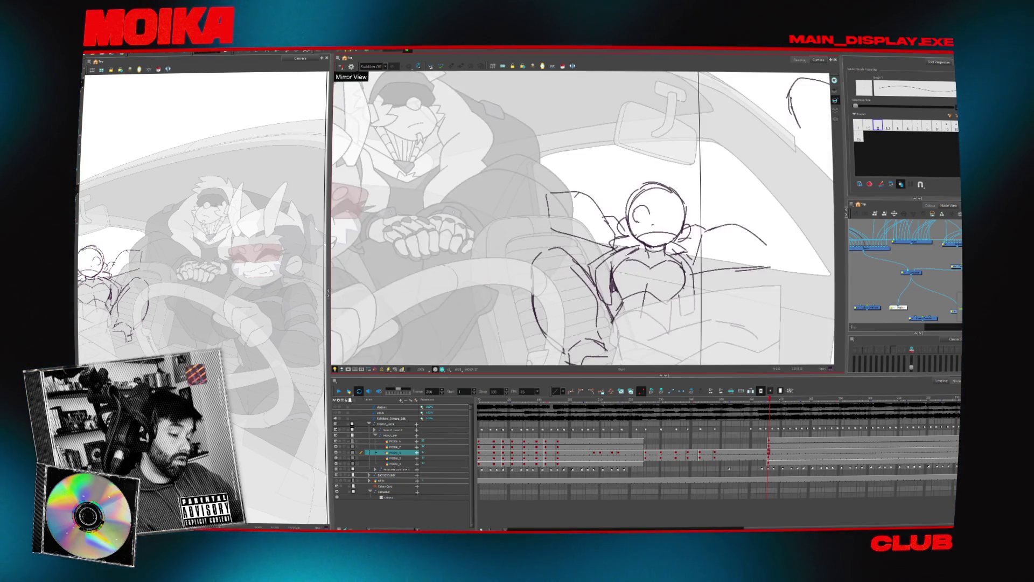
pyautogui.hotkey('alt', 'e')
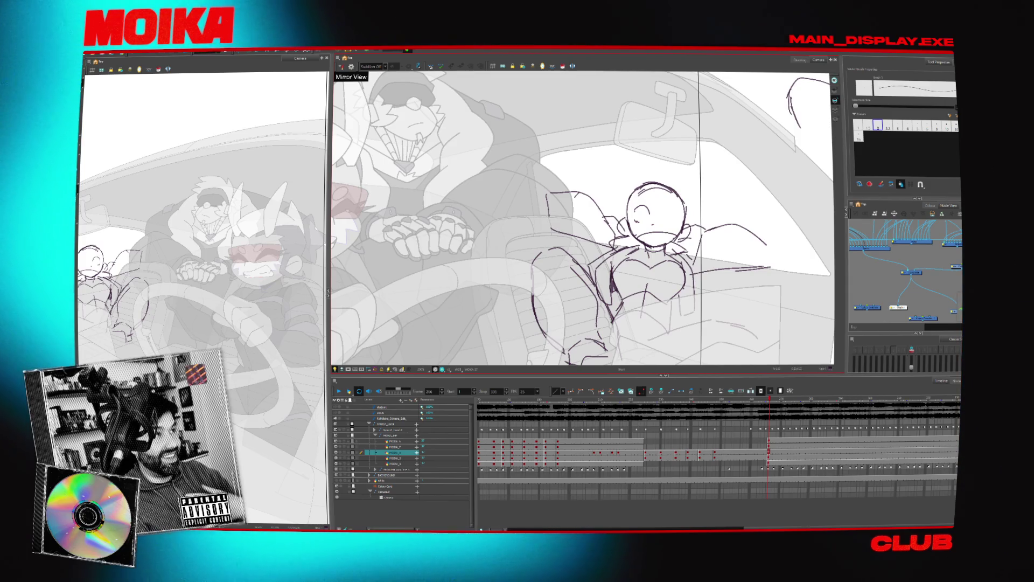
# Bring the YouTube browser window in front of Harmony and move it lower on screen.
pyautogui.hotkey('alt', 'Tab')
pyautogui.moveTo(317, 53); pyautogui.dragTo(318, 133)
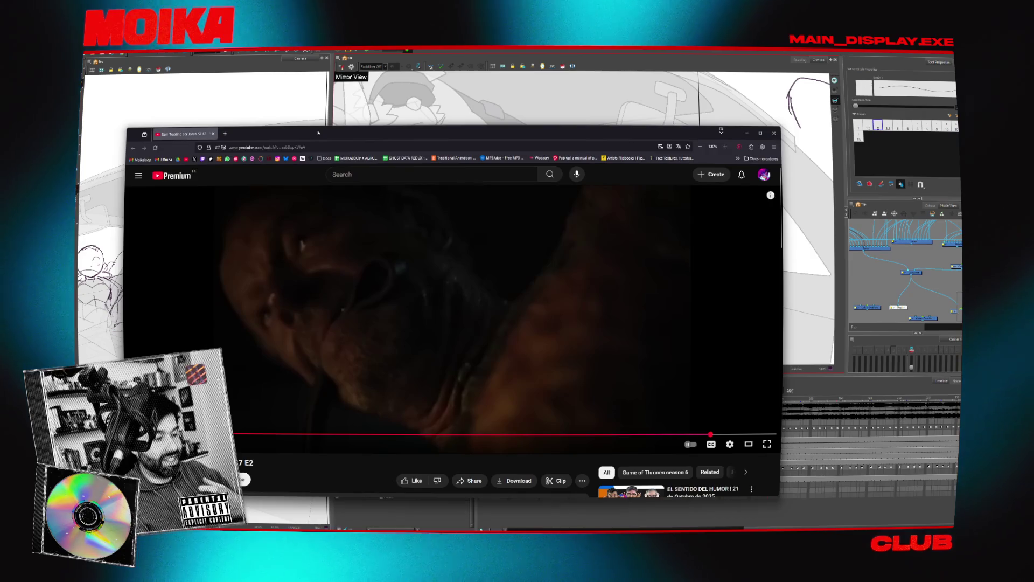
# Maximize the YouTube window and rewind the episode to an earlier scene.
pyautogui.doubleClick(317, 134)
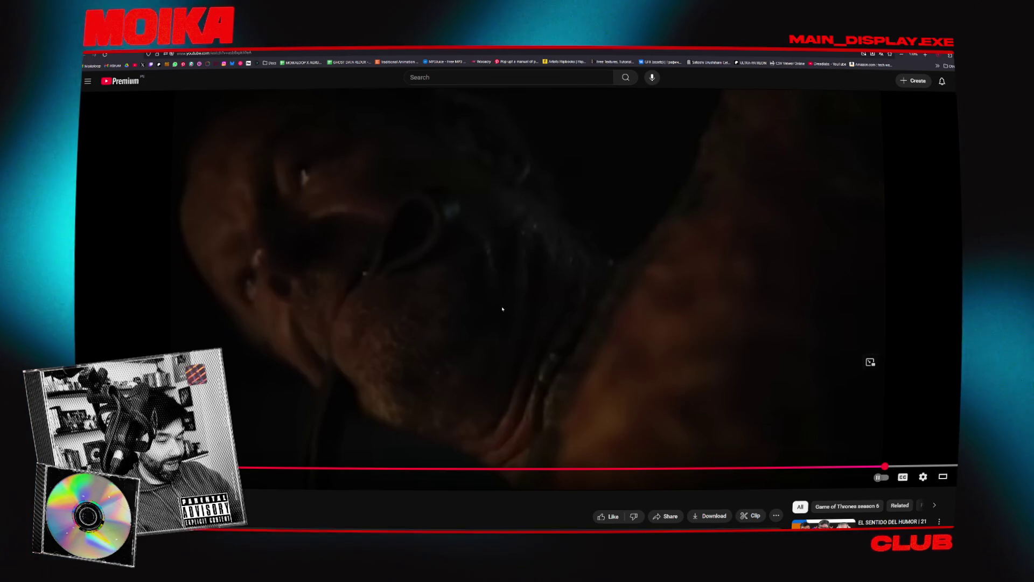
pyautogui.click(781, 469)
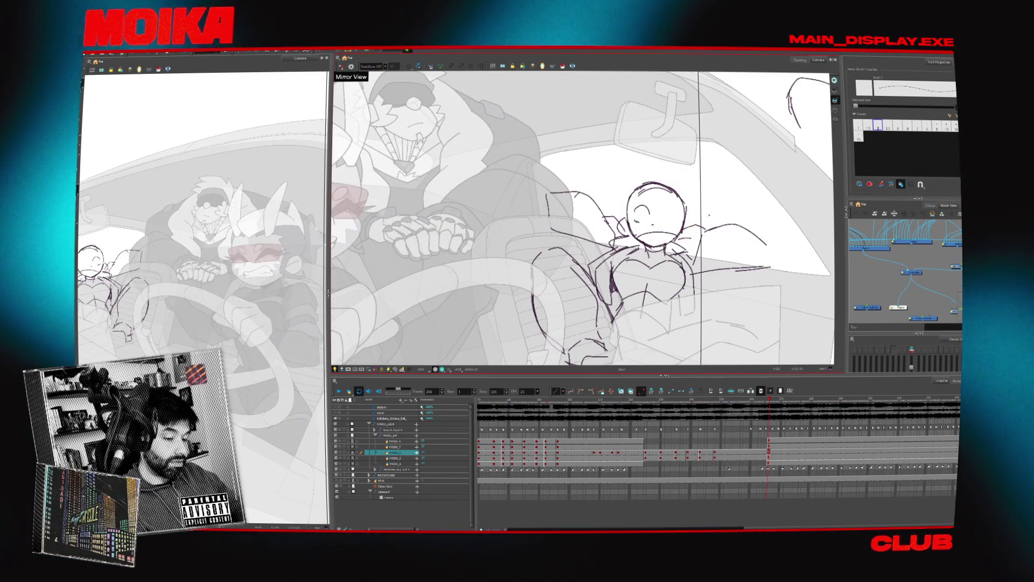
# Step through the face versions, settling on the small eye mark in the head.
pyautogui.press('.')
pyautogui.press('.')
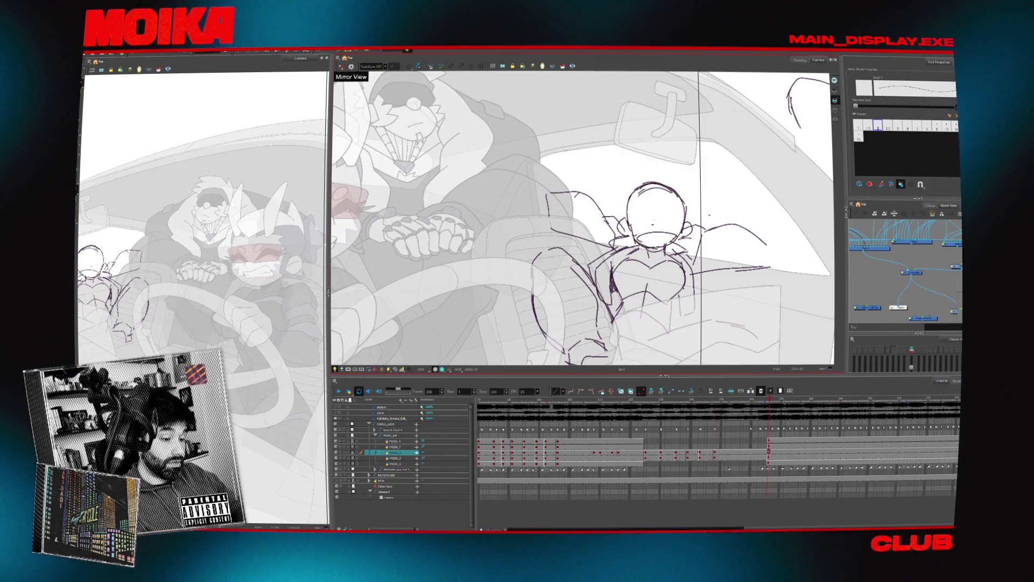
pyautogui.press('.')
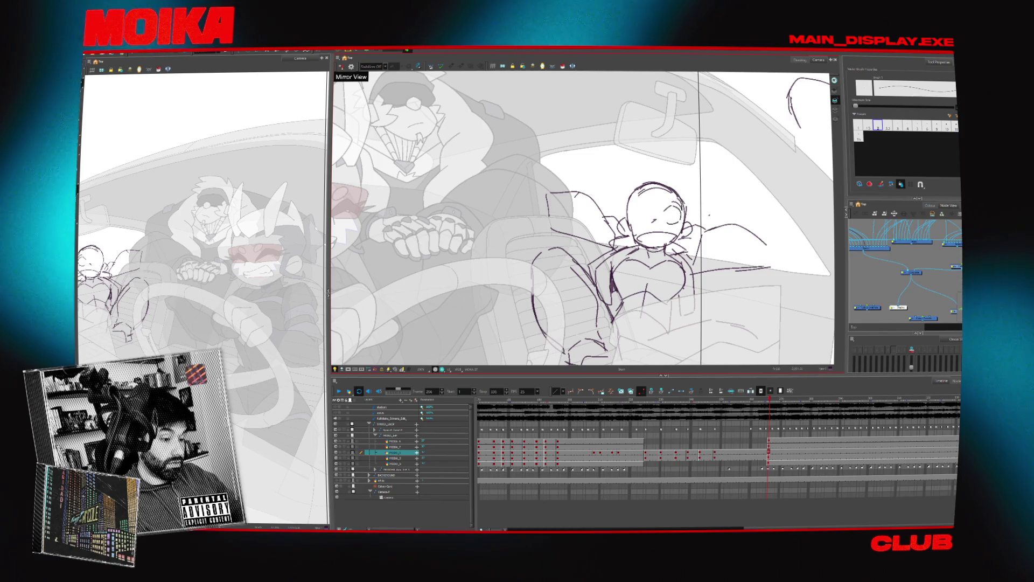
pyautogui.press('.')
pyautogui.press('.')
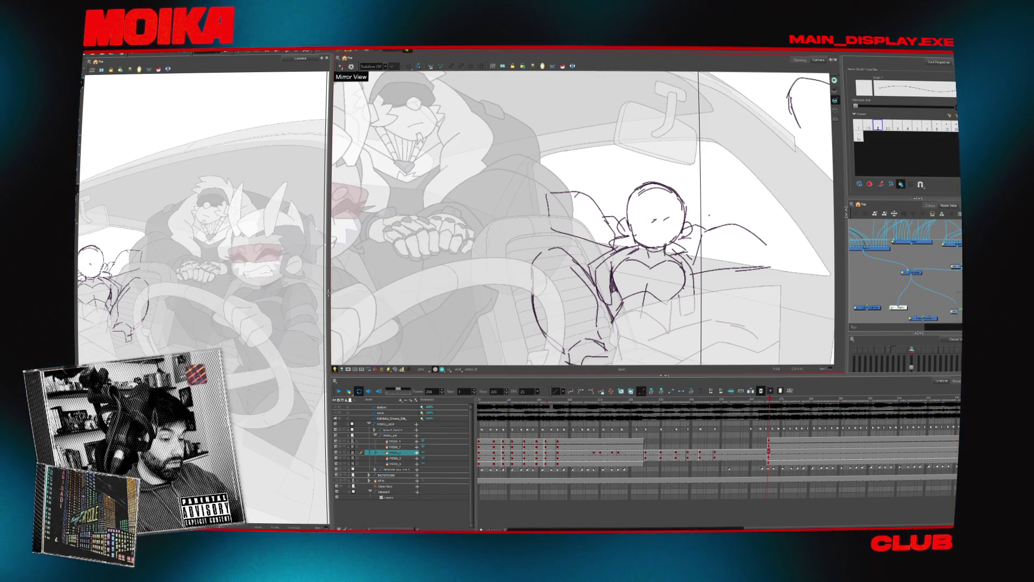
pyautogui.press('.')
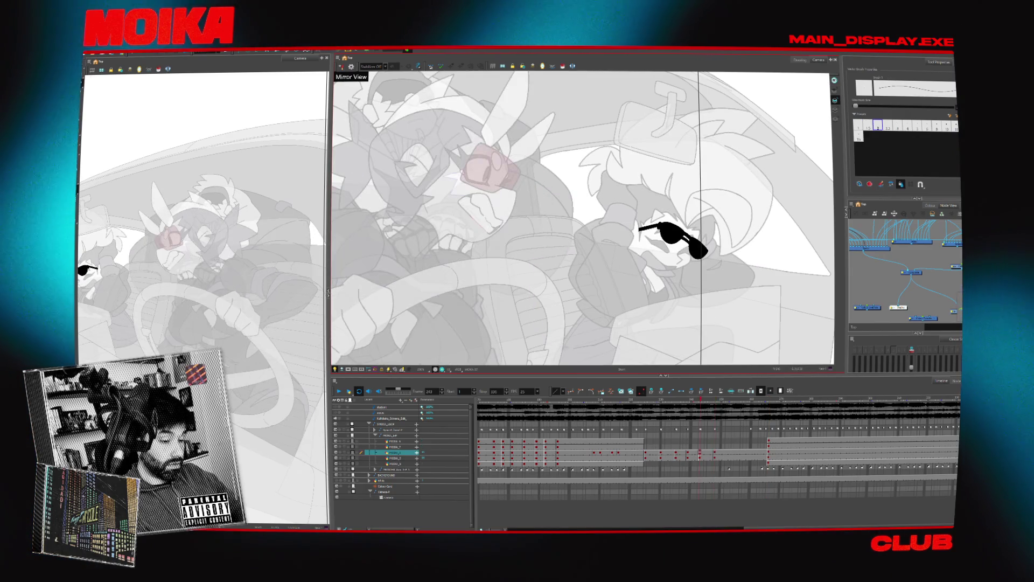
# Redraw a short stroke atop the head and a closed-eye line, then check the sketch mirrored.
pyautogui.moveTo(660, 187); pyautogui.dragTo(658, 147)
pyautogui.hotkey('ctrl', 'z')
pyautogui.hotkey('ctrl', 'z')
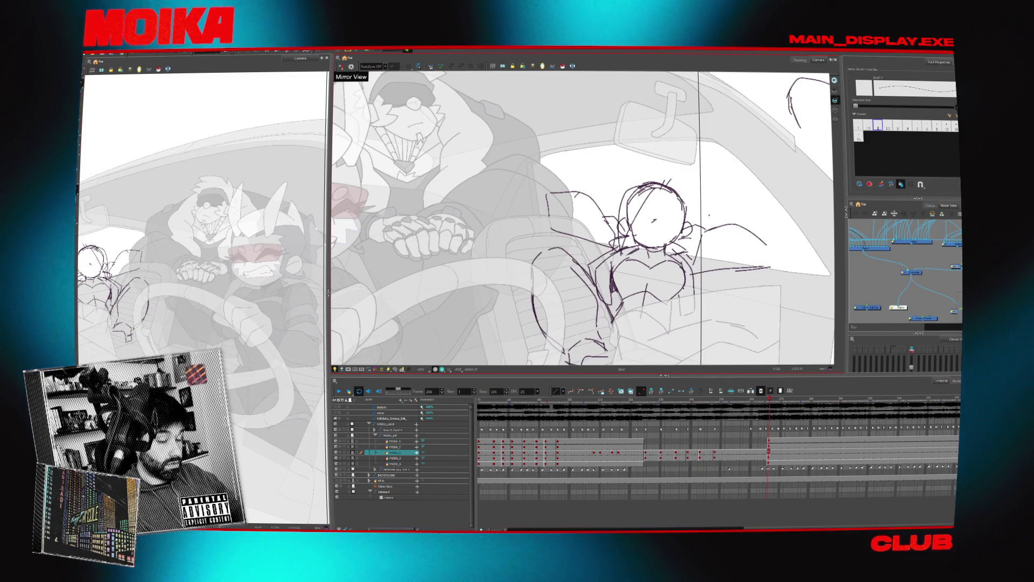
pyautogui.moveTo(664, 185); pyautogui.dragTo(684, 181)
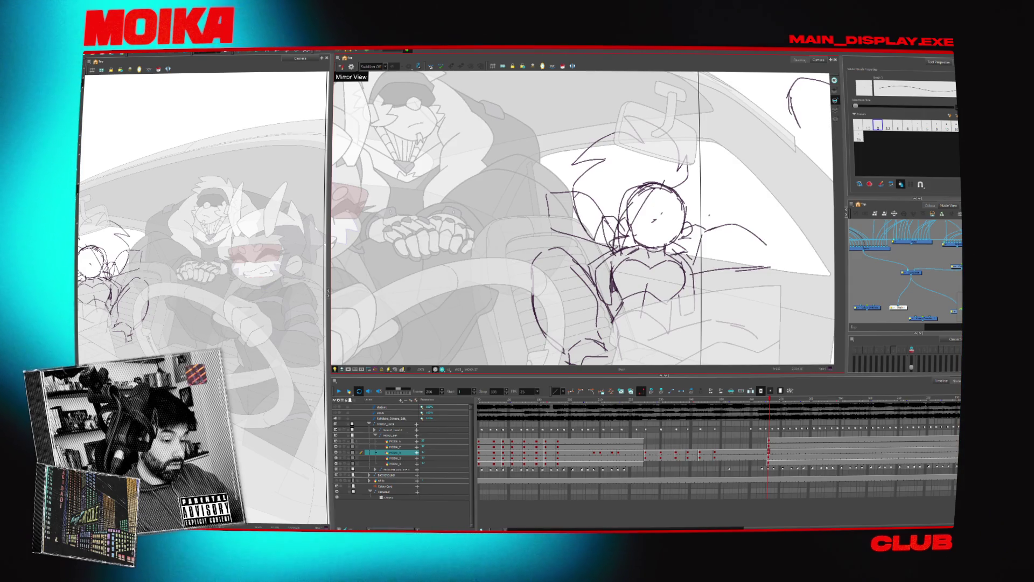
pyautogui.moveTo(661, 208)
pyautogui.mouseDown()
pyautogui.moveTo(677, 221)
pyautogui.moveTo(666, 213)
pyautogui.mouseUp()
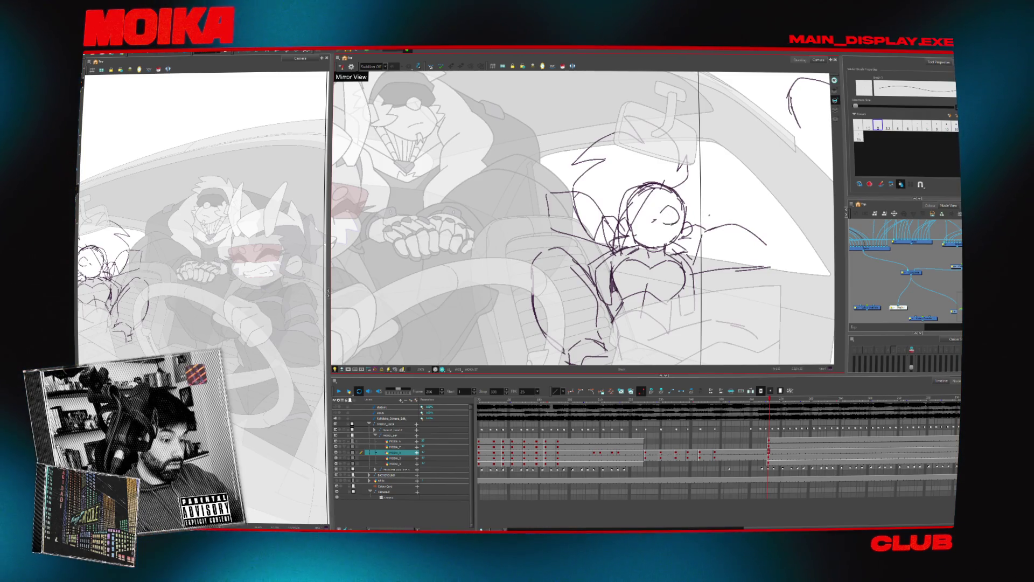
pyautogui.press('4')
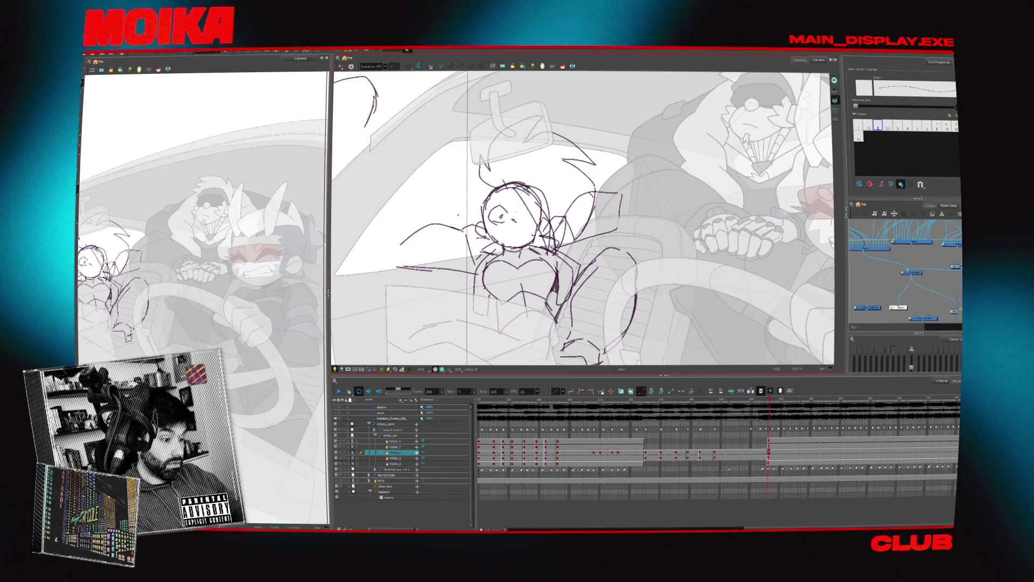
# Draw a wide open eye across the passenger's face, comparing in mirrored view and onion skin.
pyautogui.press('4')
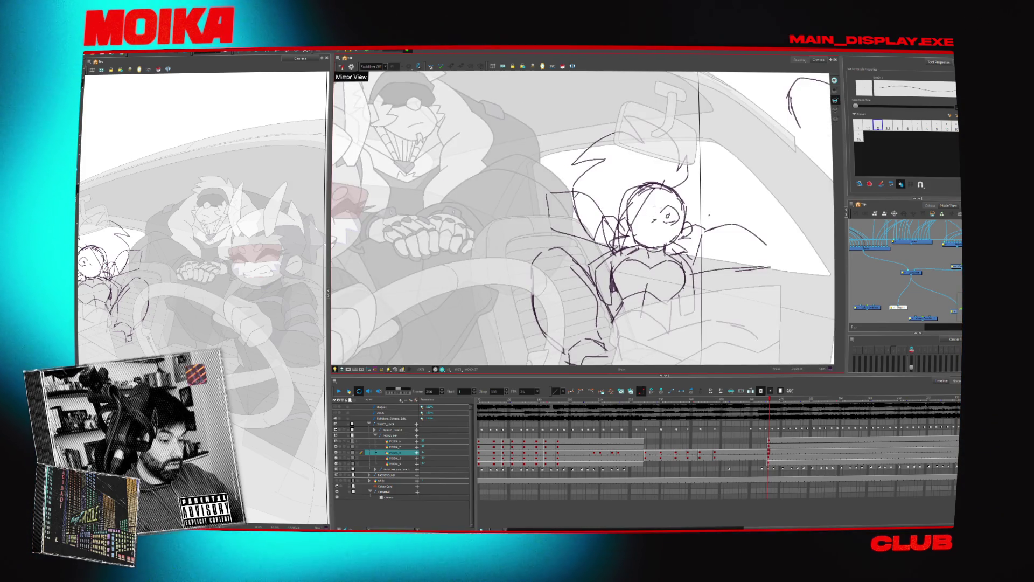
pyautogui.moveTo(640, 211)
pyautogui.mouseDown()
pyautogui.moveTo(697, 194)
pyautogui.moveTo(715, 203)
pyautogui.moveTo(697, 218)
pyautogui.mouseUp()
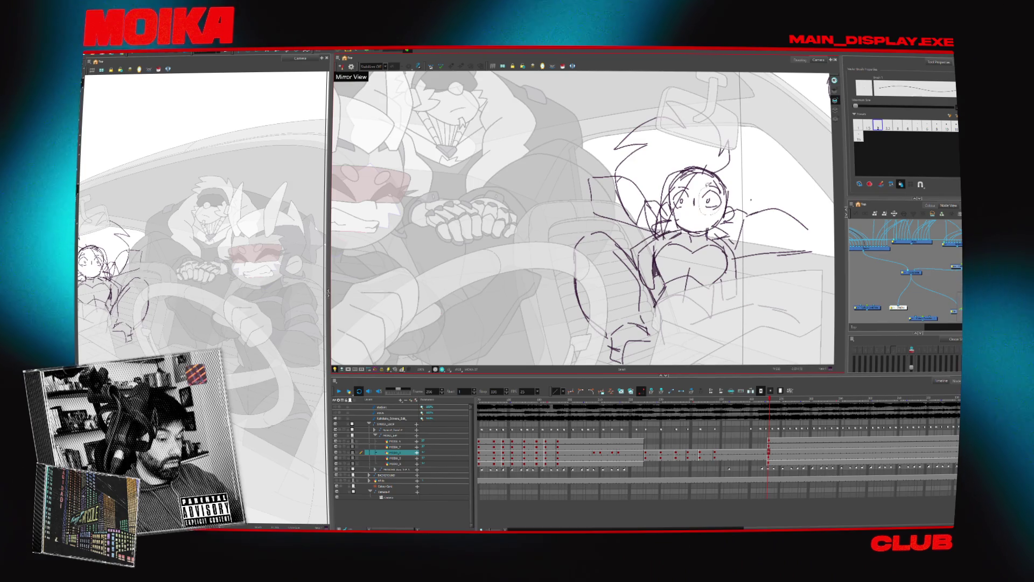
pyautogui.hotkey('alt', 'o')
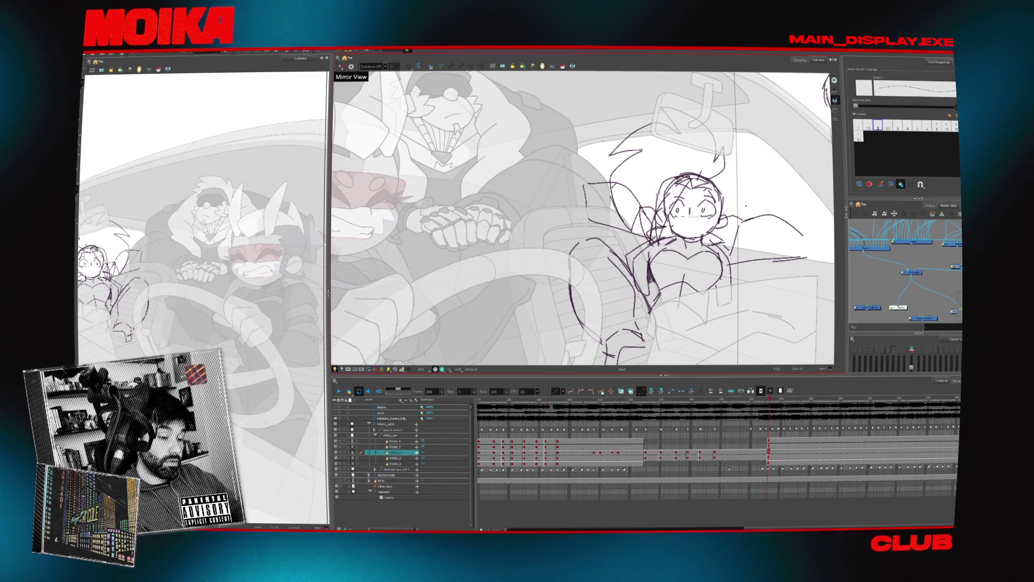
# Select the passenger's head and hair strokes and rotate them slightly into a new position.
pyautogui.click(668, 130)
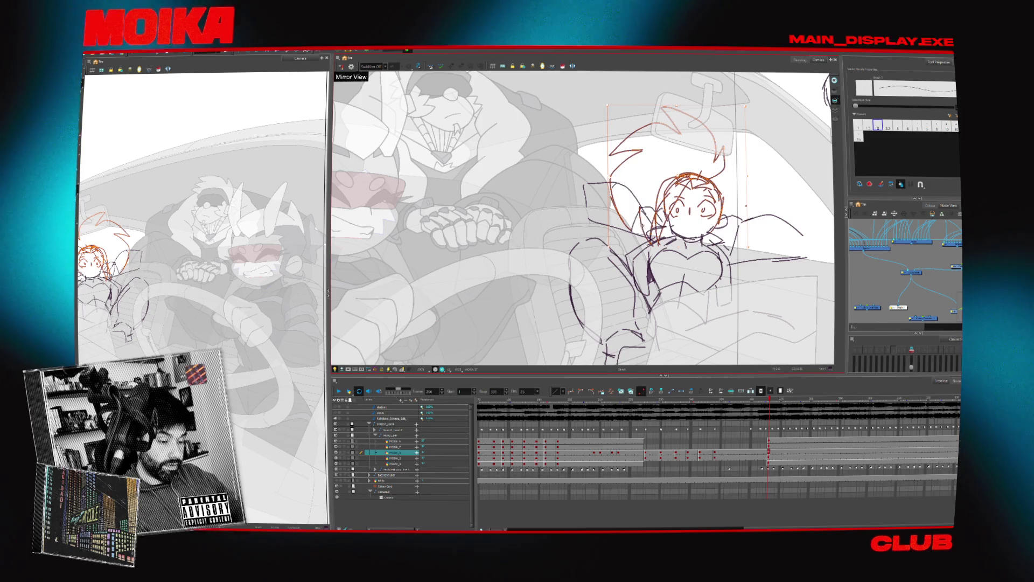
pyautogui.press('Escape')
pyautogui.hotkey('ctrl', 'z')
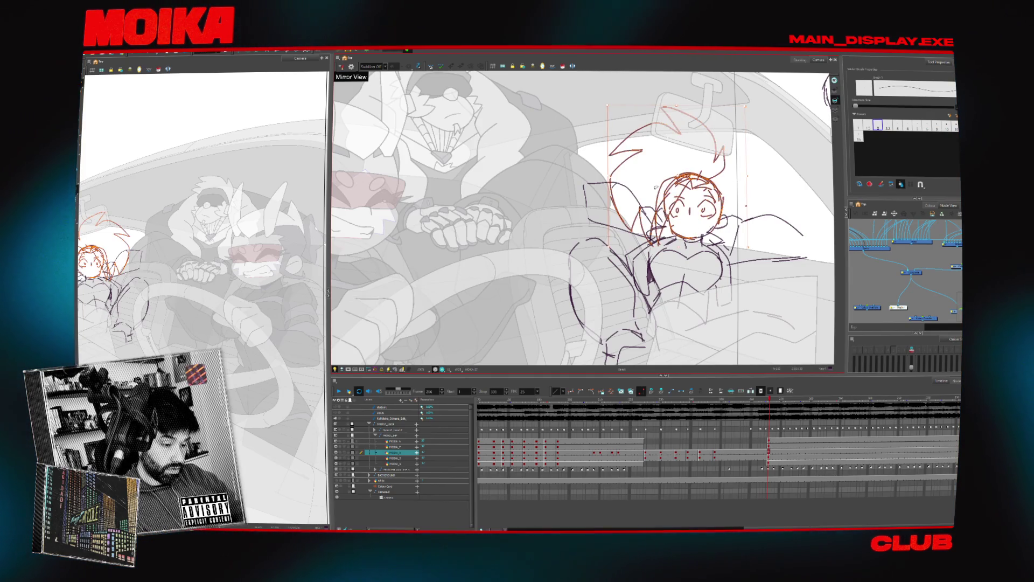
pyautogui.press('Delete')
pyautogui.hotkey('ctrl', 'z')
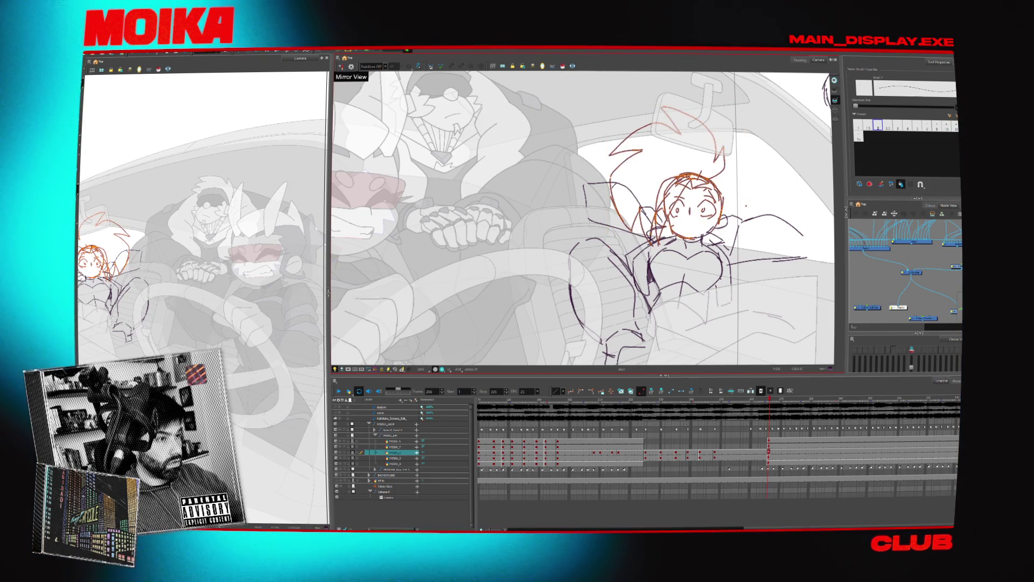
pyautogui.hotkey('ctrl', 'a')
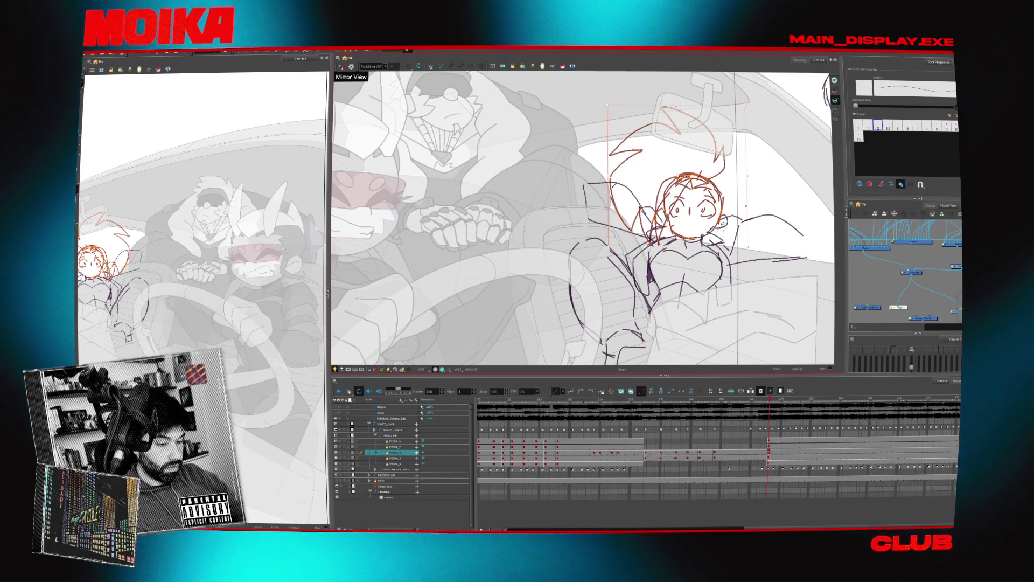
pyautogui.press('Delete')
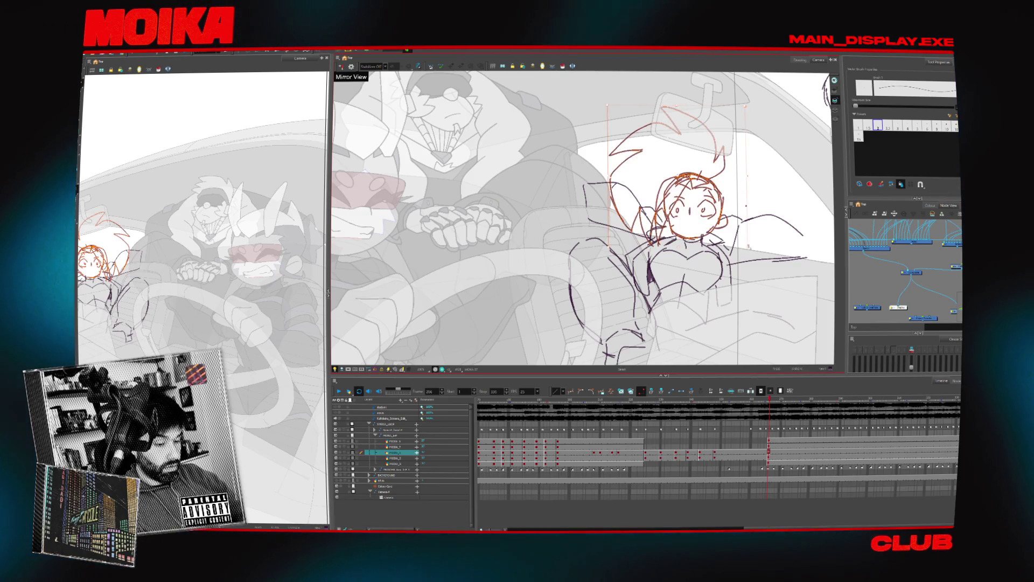
pyautogui.moveTo(720, 242); pyautogui.dragTo(747, 206)
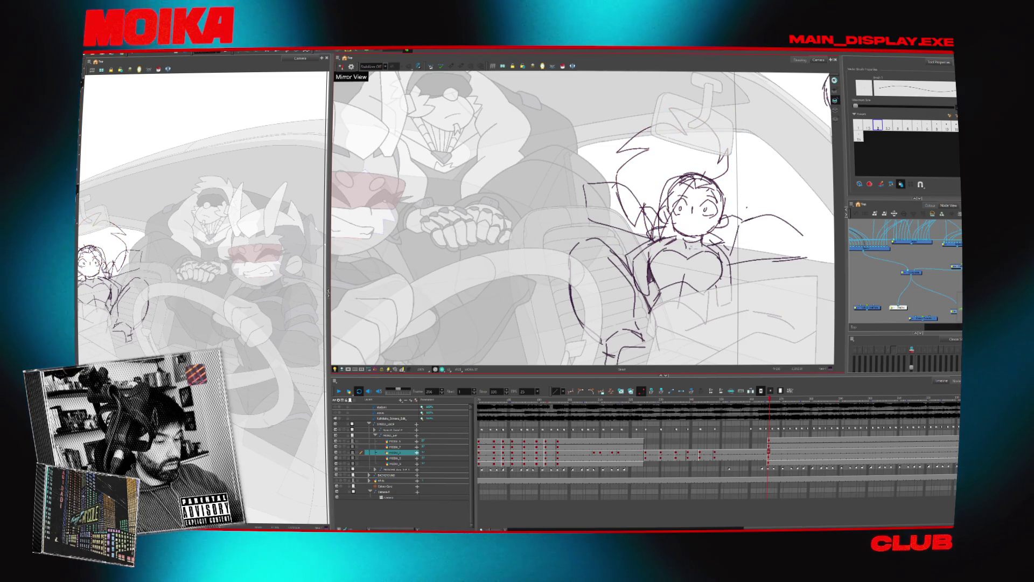
pyautogui.scroll(5, 684, 258)
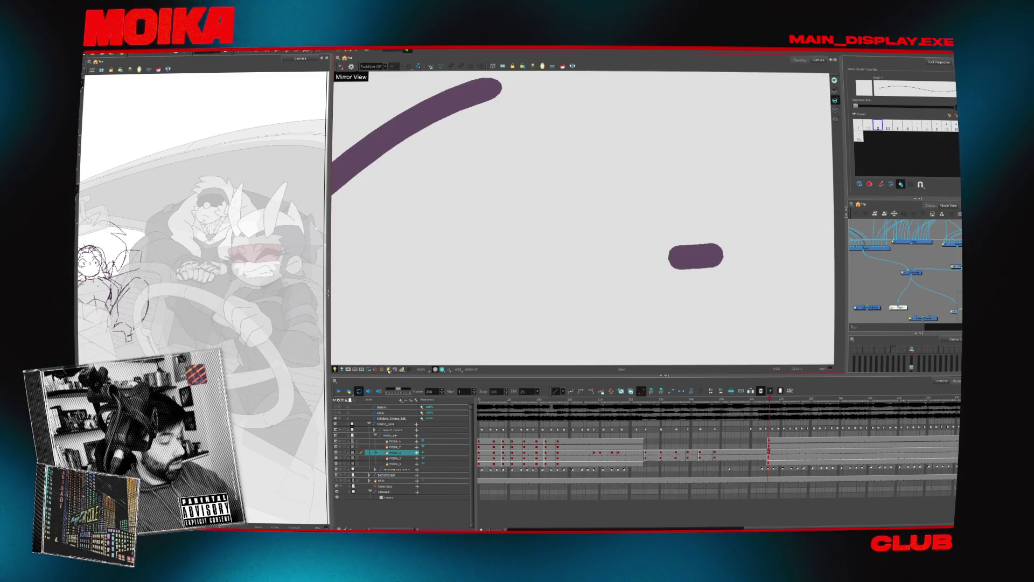
# Draw the passenger girl's left shoulder line with the brush.
pyautogui.scroll(-5, 696, 256)
pyautogui.scroll(3, 660, 205)
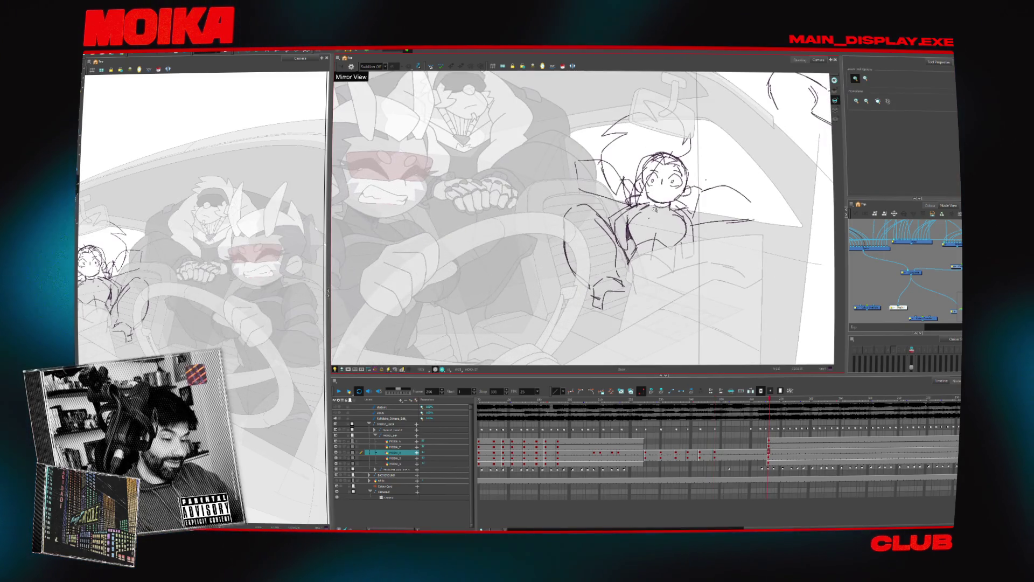
pyautogui.hotkey('alt', 'b')
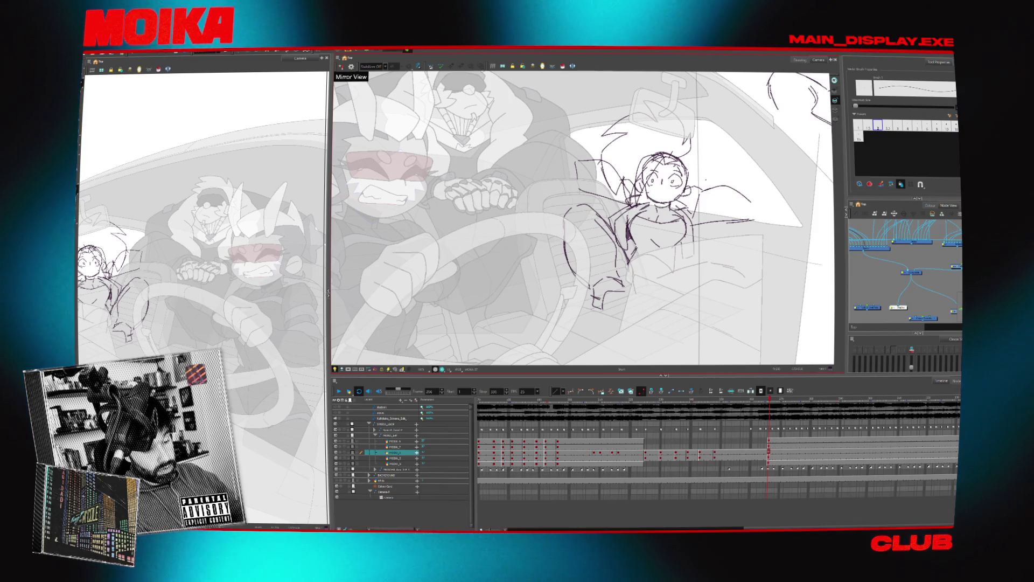
pyautogui.moveTo(641, 204); pyautogui.dragTo(627, 247)
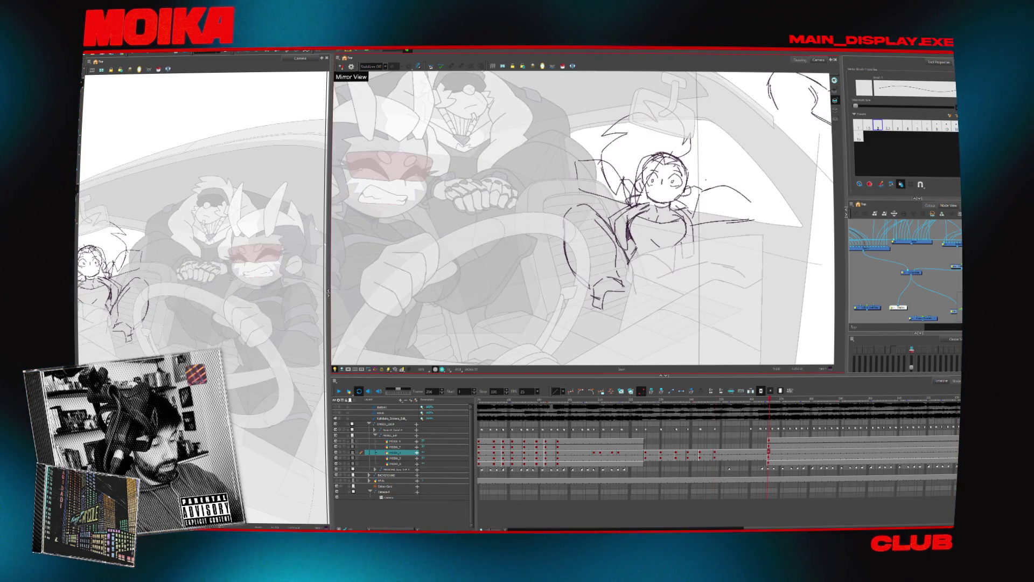
pyautogui.click(662, 175)
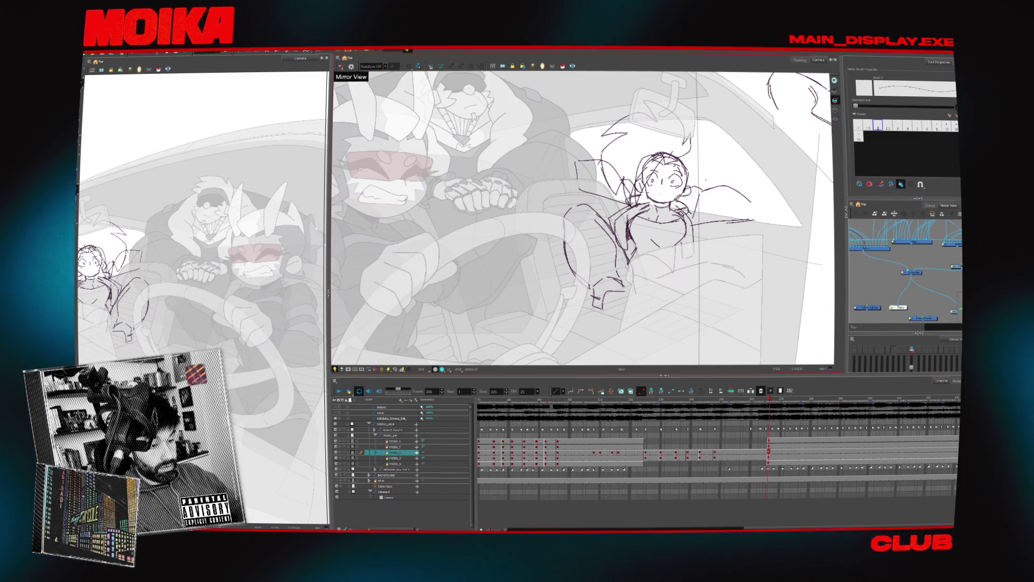
pyautogui.press('Escape')
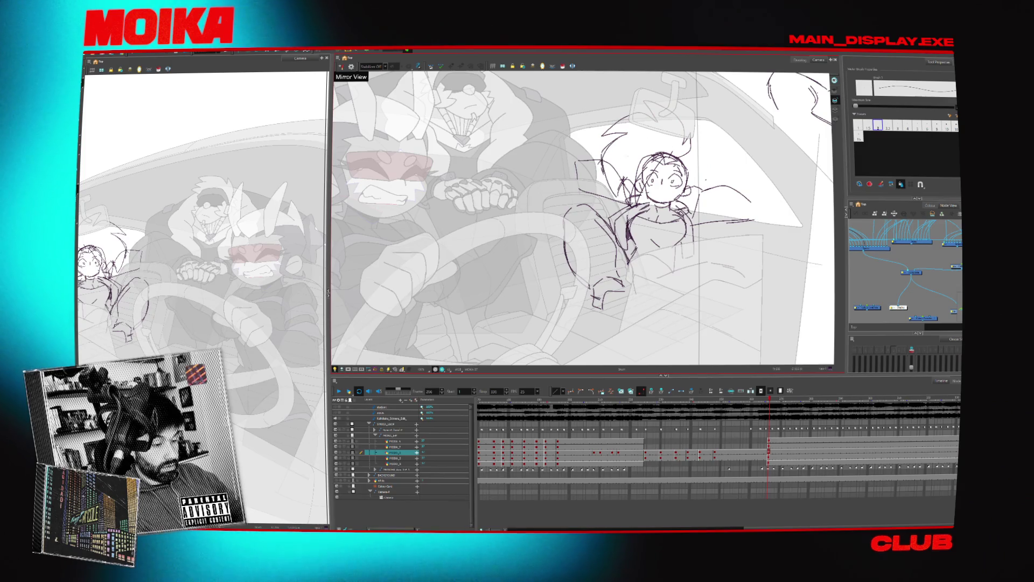
# Extend the arm reaching left toward the driver and check it in mirrored view.
pyautogui.moveTo(576, 162); pyautogui.dragTo(556, 154)
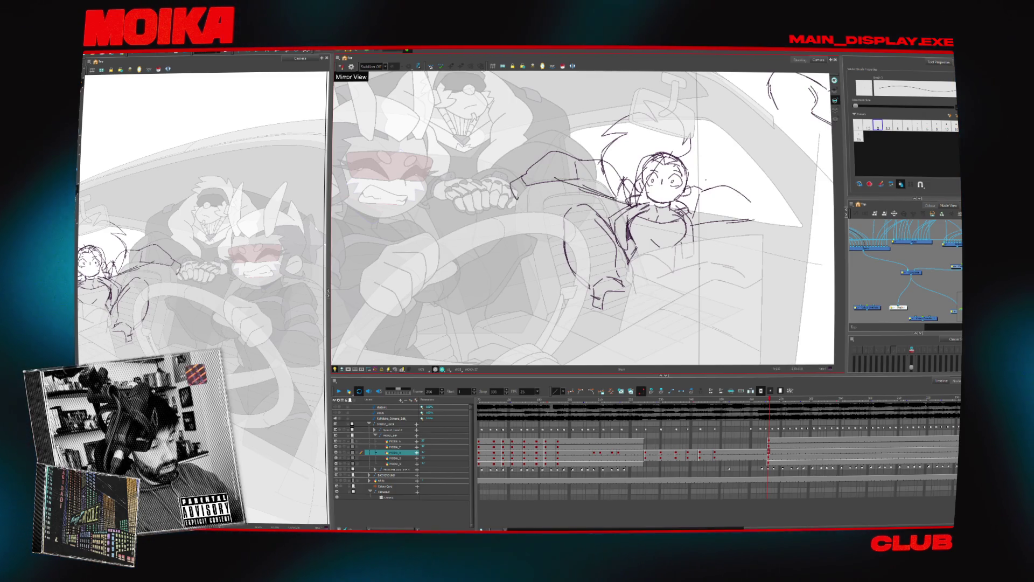
pyautogui.click(341, 67)
pyautogui.moveTo(538, 151); pyautogui.dragTo(646, 200)
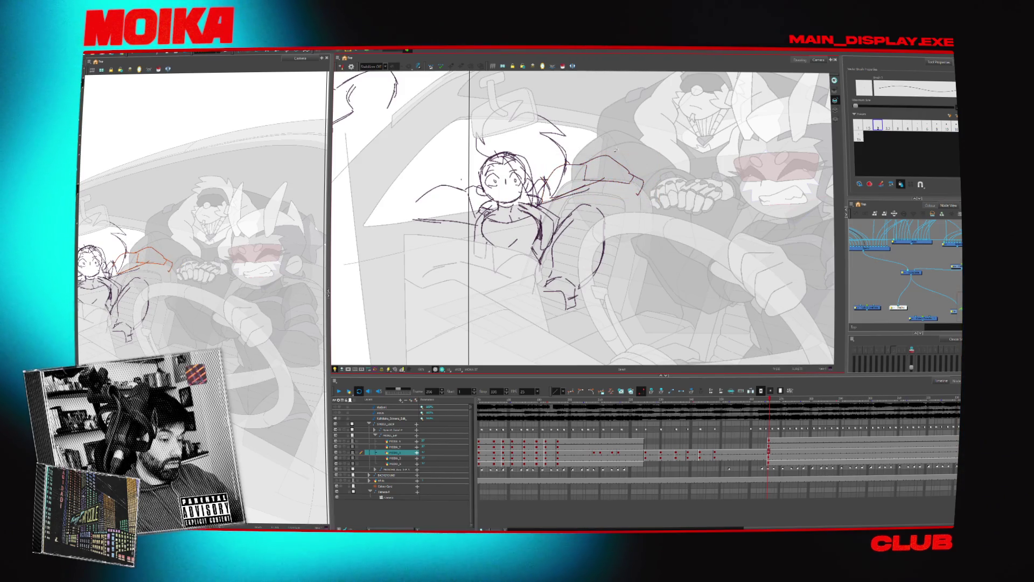
# Undo shrinking the reaching arm, turn Mirror View off, and switch to the Pencil.
pyautogui.moveTo(616, 150); pyautogui.dragTo(601, 161)
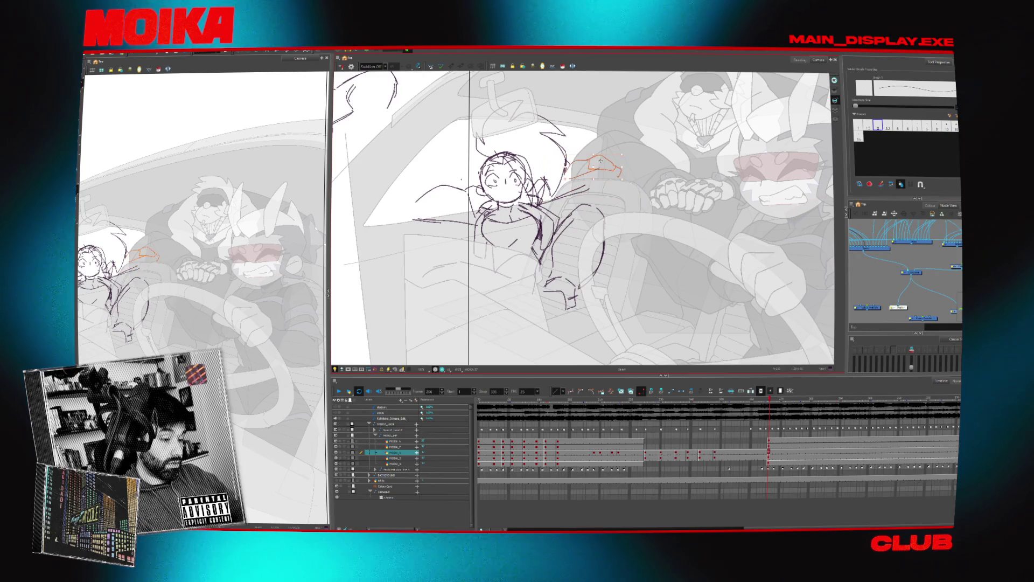
pyautogui.hotkey('ctrl', 'z')
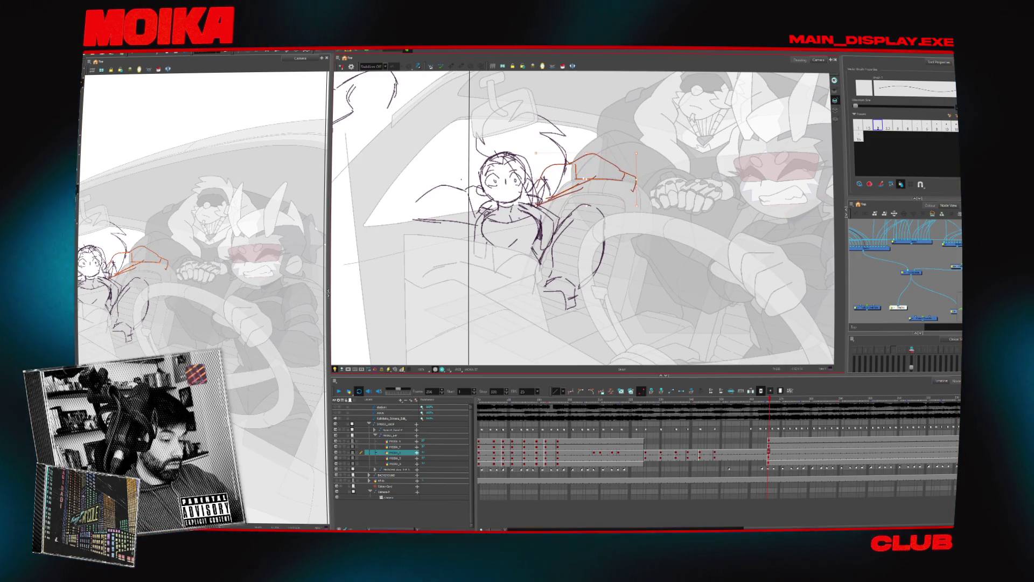
pyautogui.press('4')
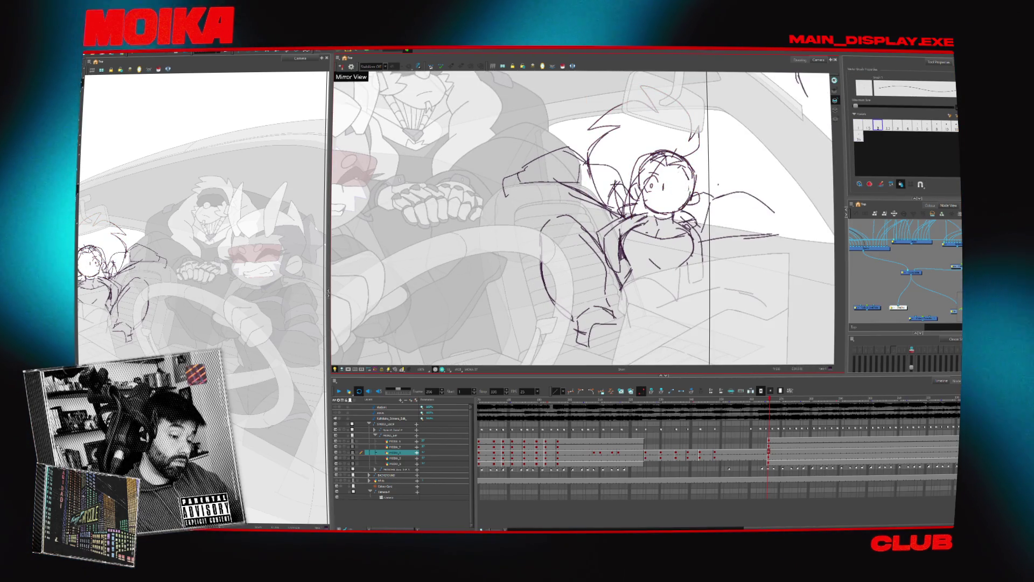
pyautogui.hotkey('alt', '/')
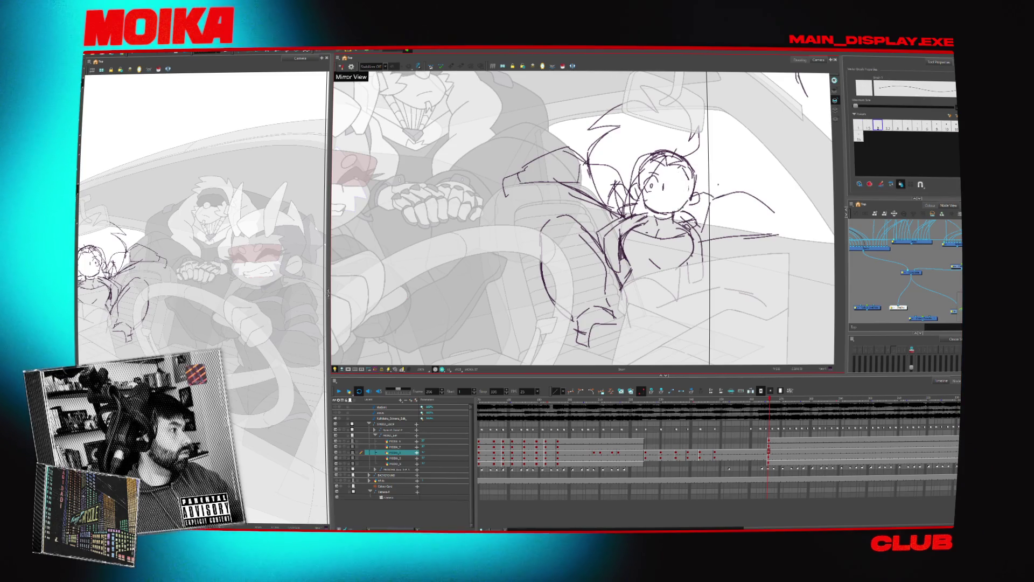
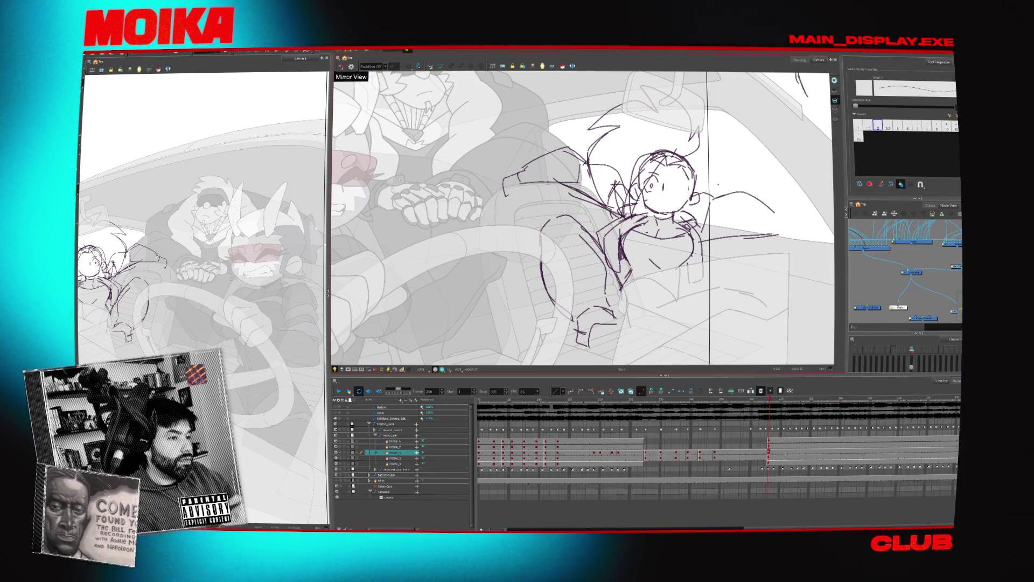
# Add a small sketch stroke on the chest and flip between neighbouring drawings to compare.
pyautogui.moveTo(661, 259); pyautogui.dragTo(656, 262)
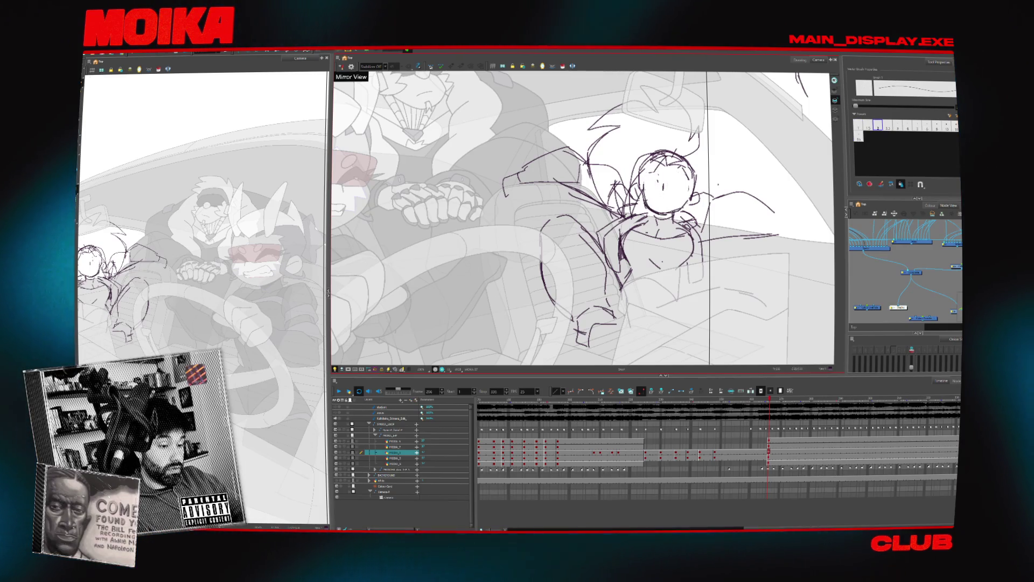
pyautogui.press('.')
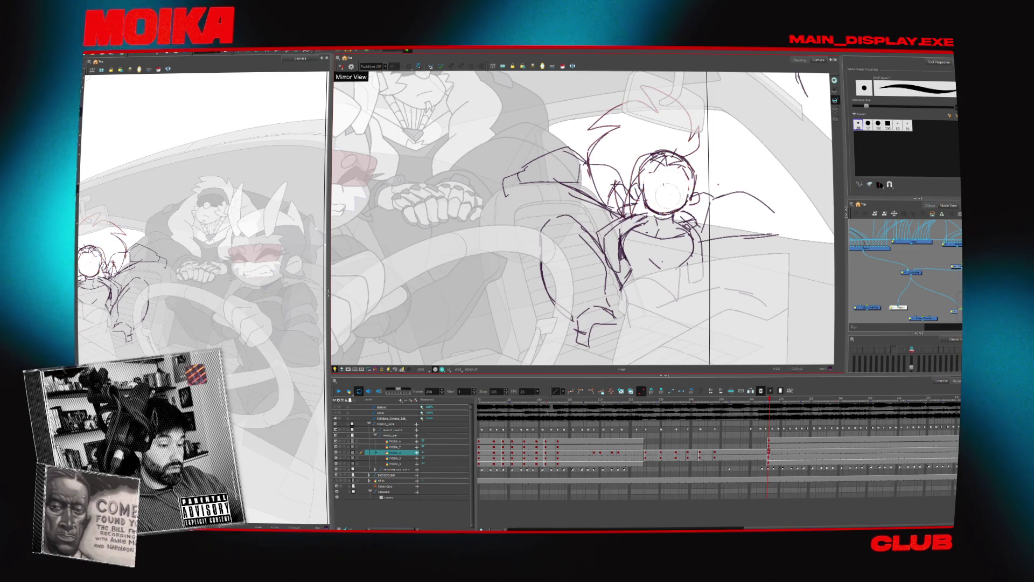
pyautogui.press('.')
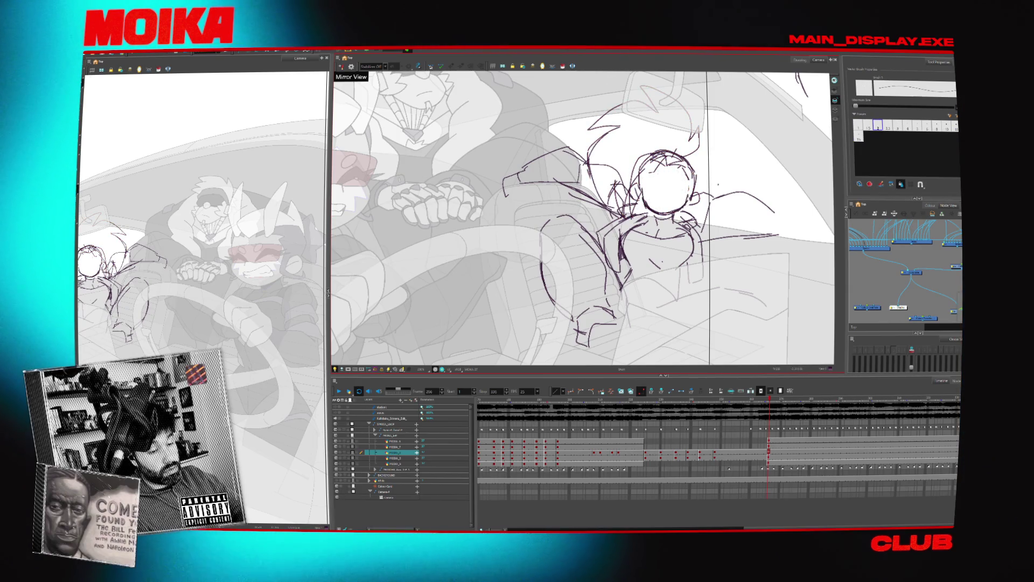
pyautogui.hotkey('alt', 't')
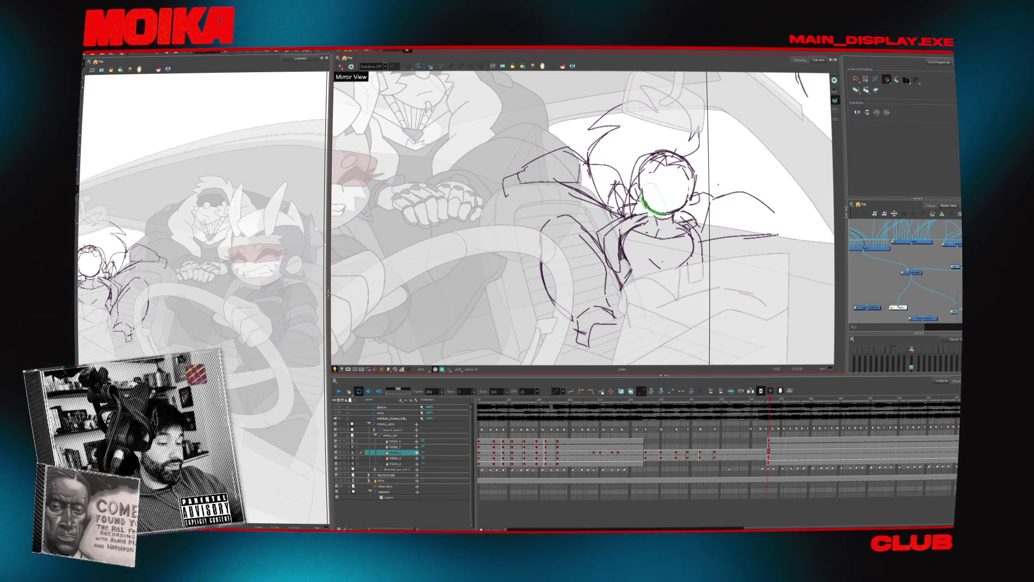
pyautogui.hotkey('alt', 'b')
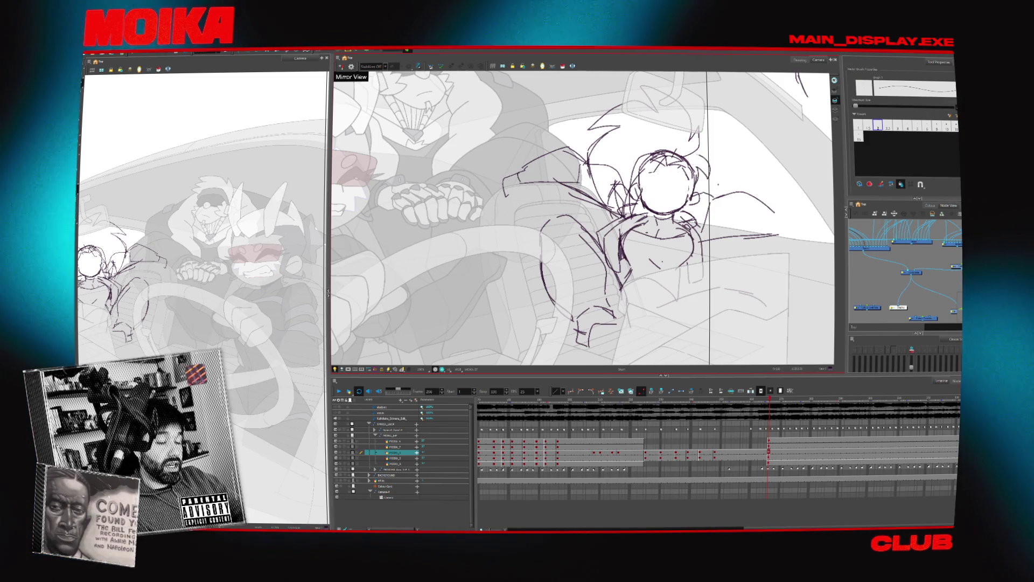
# Sketch hair spikes on the right of the head, then select the head and hair strokes to reposition them.
pyautogui.moveTo(700, 146); pyautogui.dragTo(708, 180)
pyautogui.moveTo(571, 102); pyautogui.dragTo(700, 237)
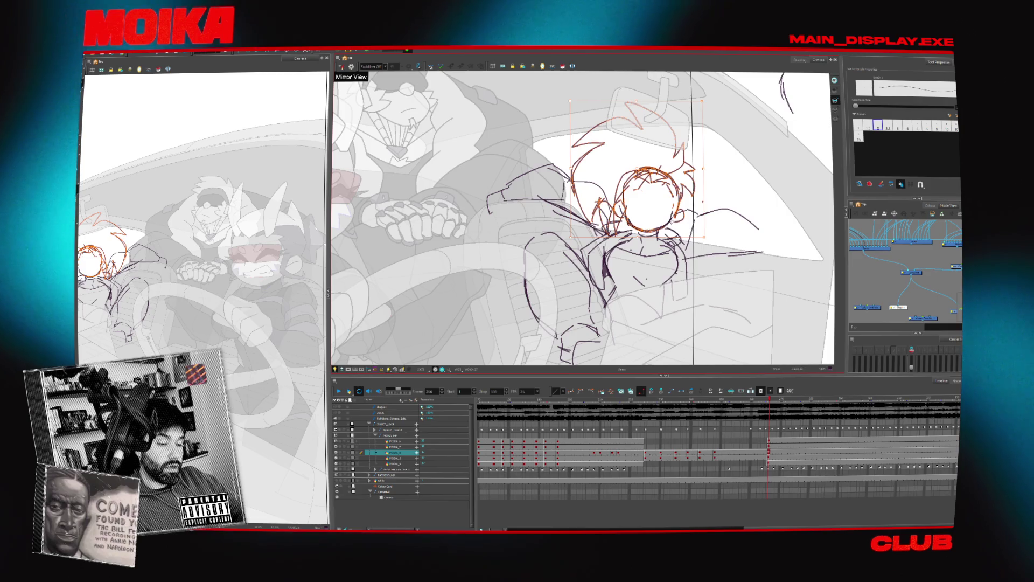
pyautogui.press('Escape')
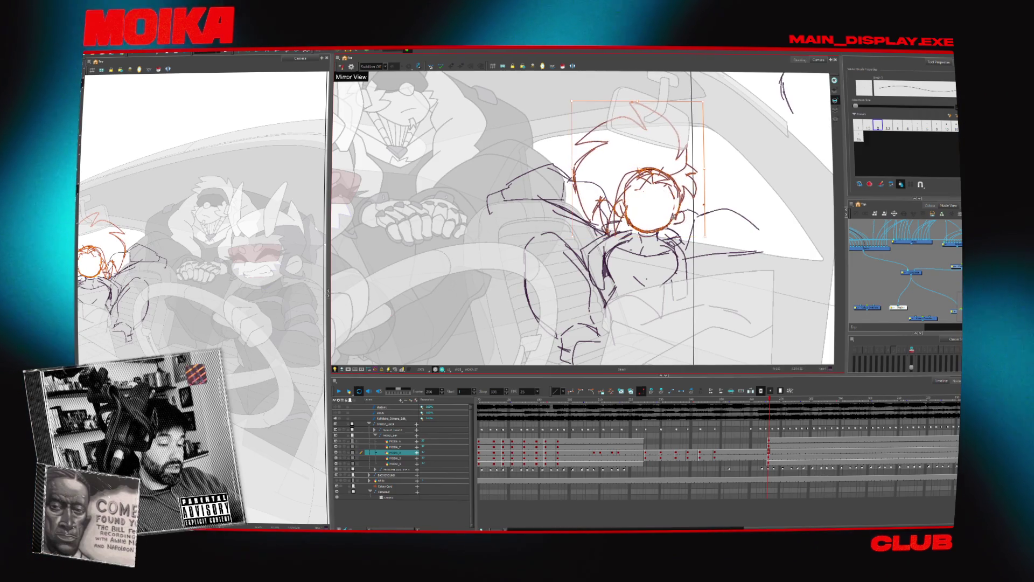
pyautogui.hotkey('shift', 'x')
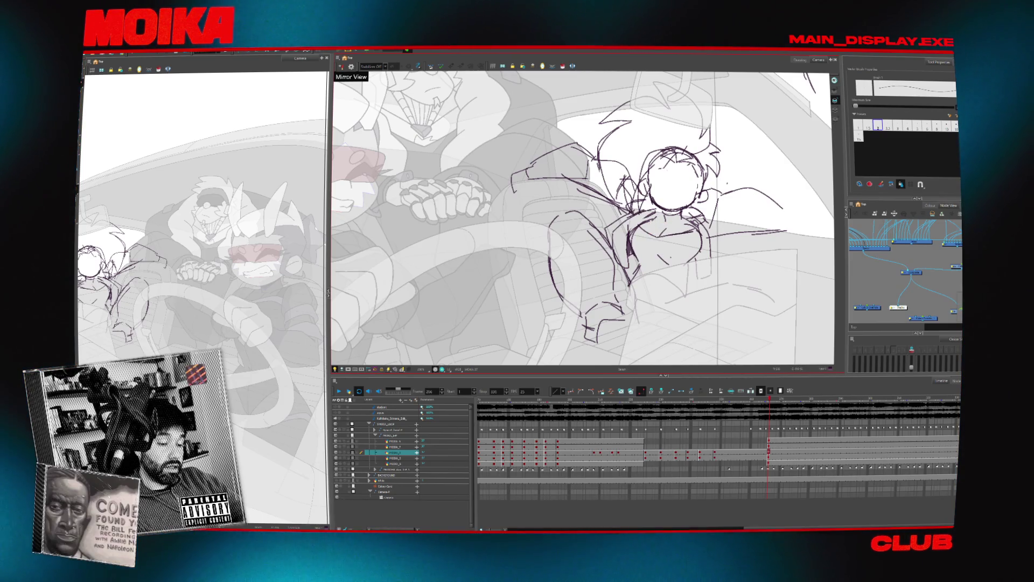
pyautogui.hotkey('alt', 'e')
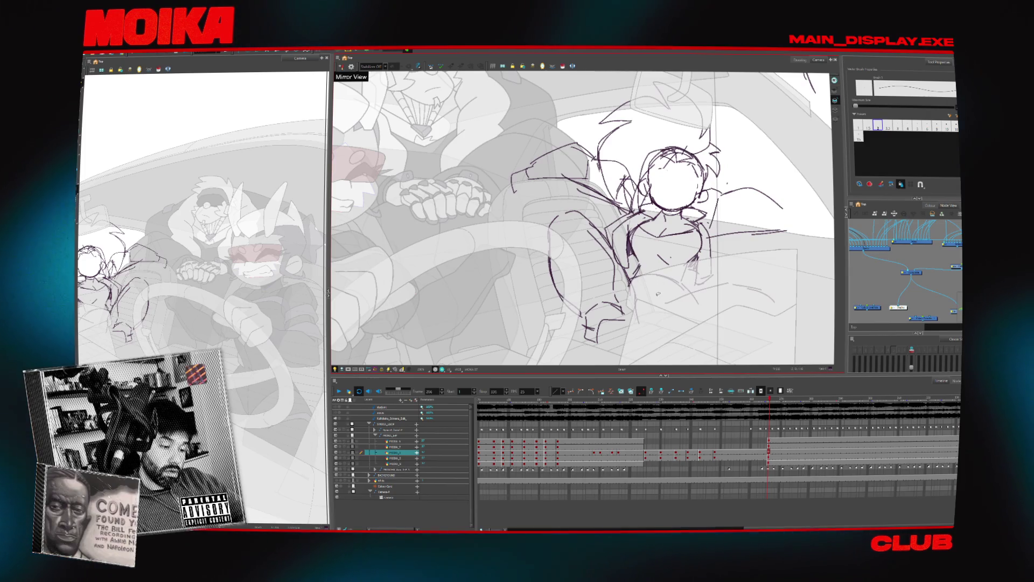
# Select all the sketch strokes, move and slightly scale them, nudge them up and right, then mirror-check.
pyautogui.hotkey('ctrl', 'a')
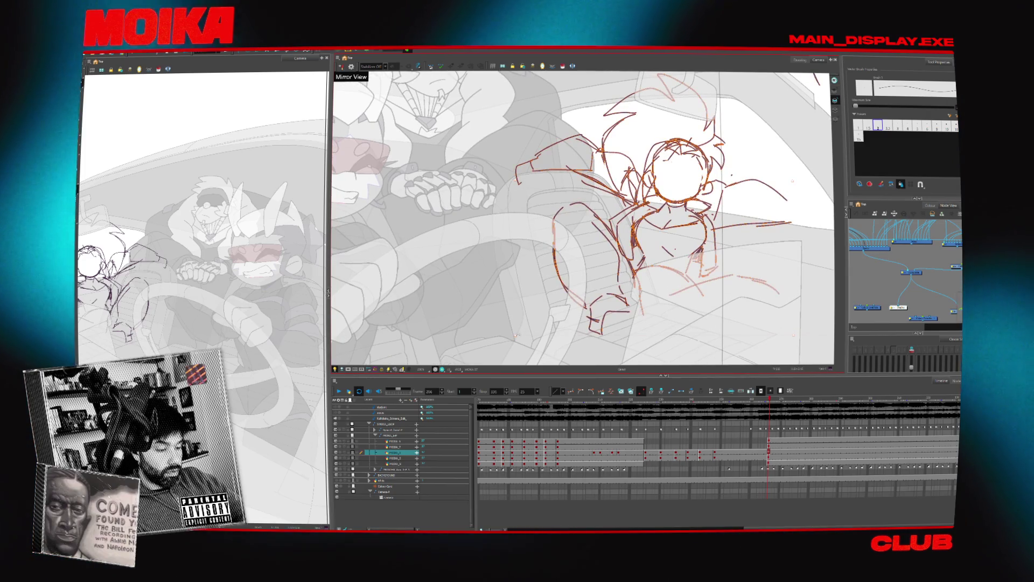
pyautogui.moveTo(756, 306); pyautogui.dragTo(803, 339)
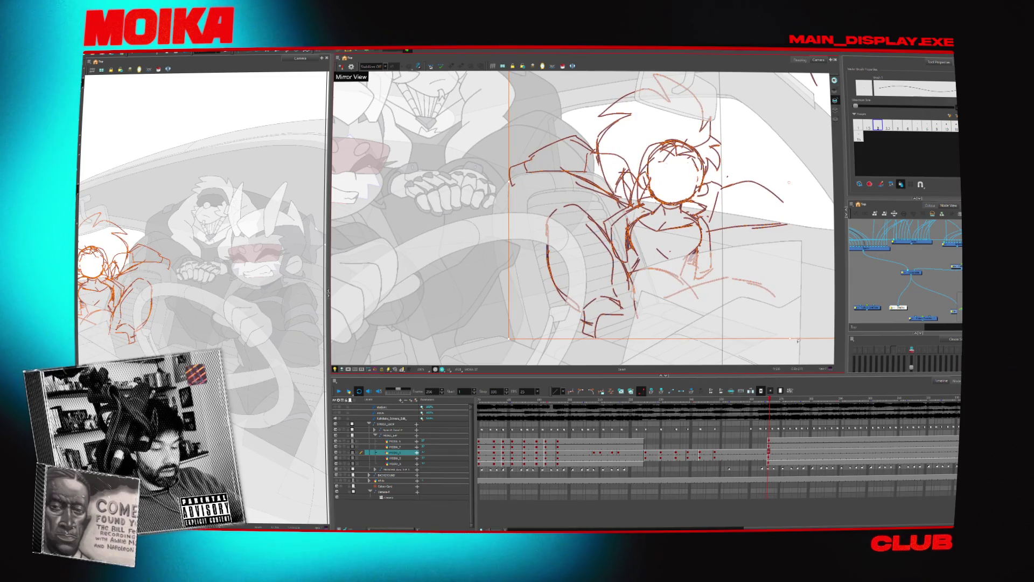
pyautogui.scroll(-3, 750, 300)
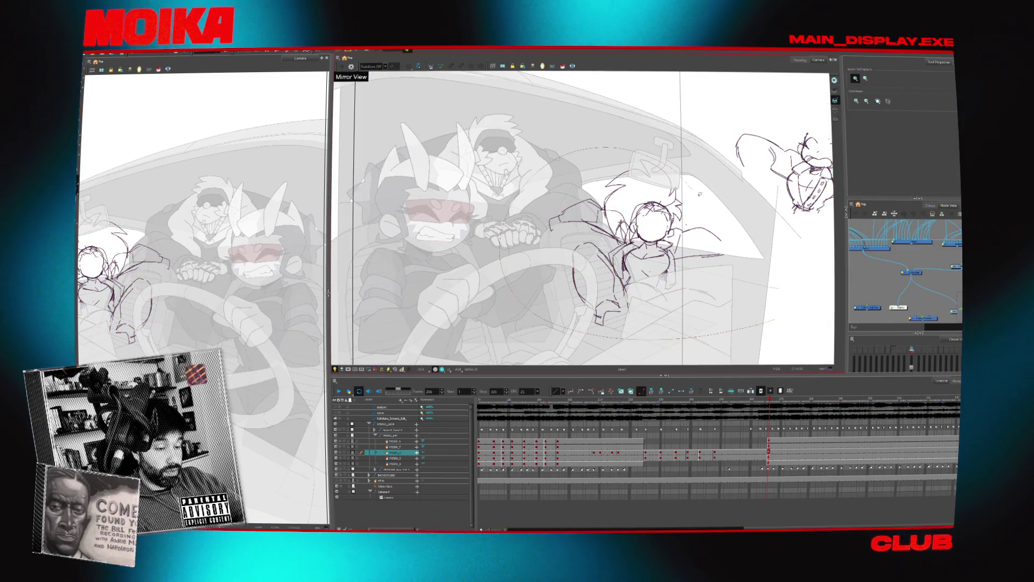
pyautogui.moveTo(659, 337); pyautogui.dragTo(745, 309)
pyautogui.scroll(1, 639, 269)
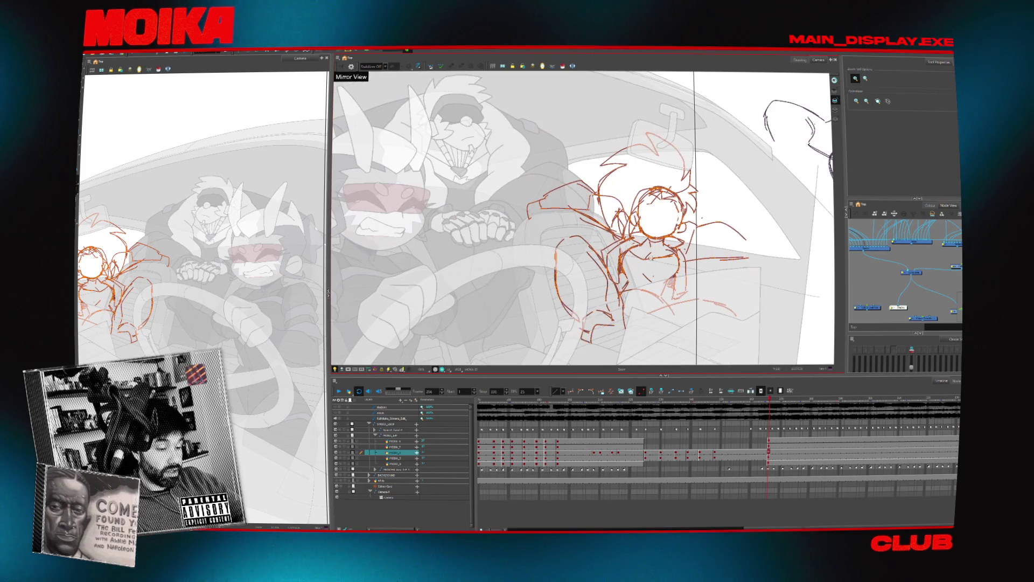
pyautogui.moveTo(700, 219); pyautogui.dragTo(704, 215)
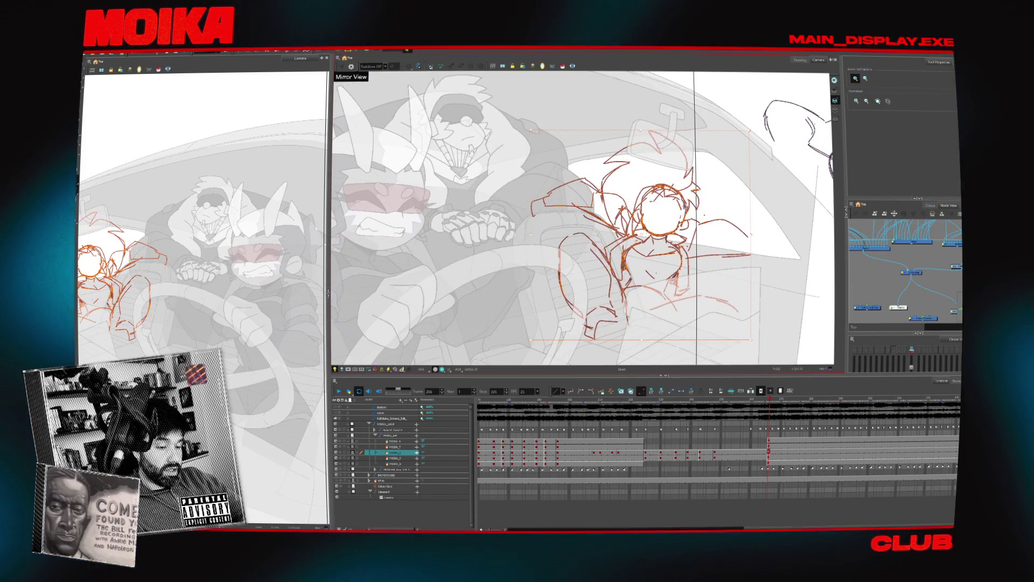
pyautogui.hotkey('alt', 'b')
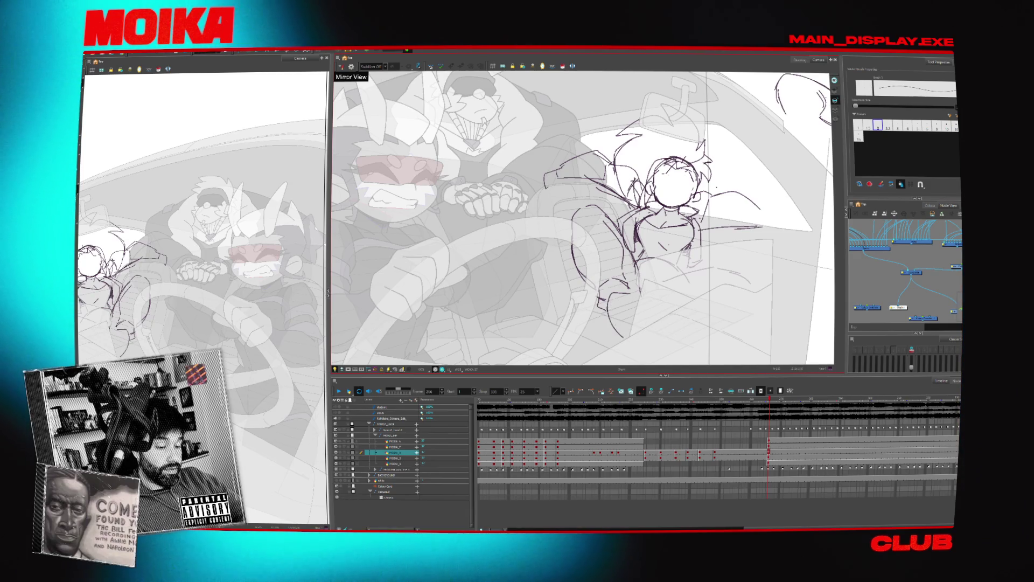
pyautogui.press('4')
pyautogui.press('2')
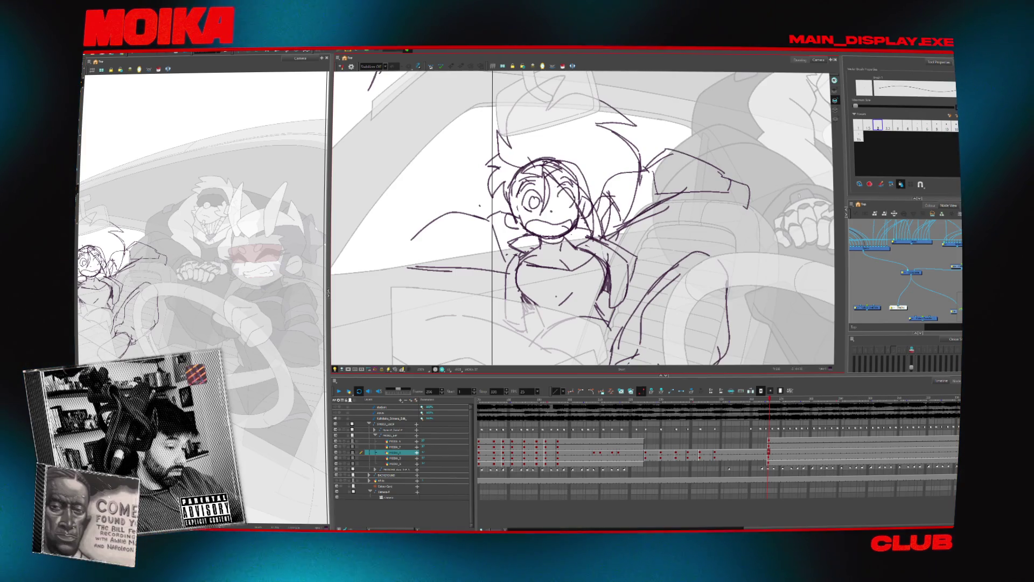
# Select and adjust the girl's head strokes and her right eye strokes.
pyautogui.press('4')
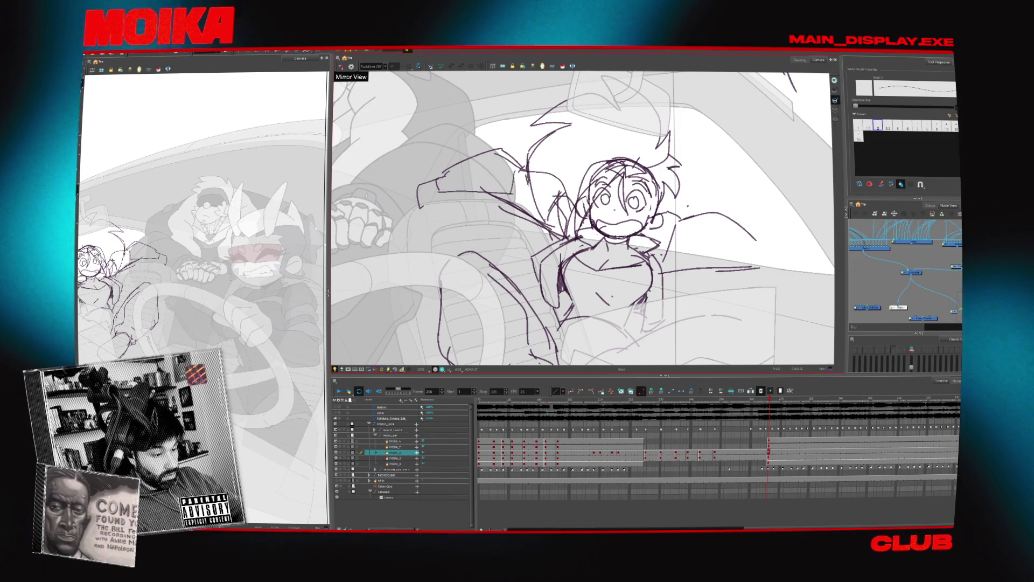
pyautogui.moveTo(522, 72); pyautogui.dragTo(692, 246)
pyautogui.press('Escape')
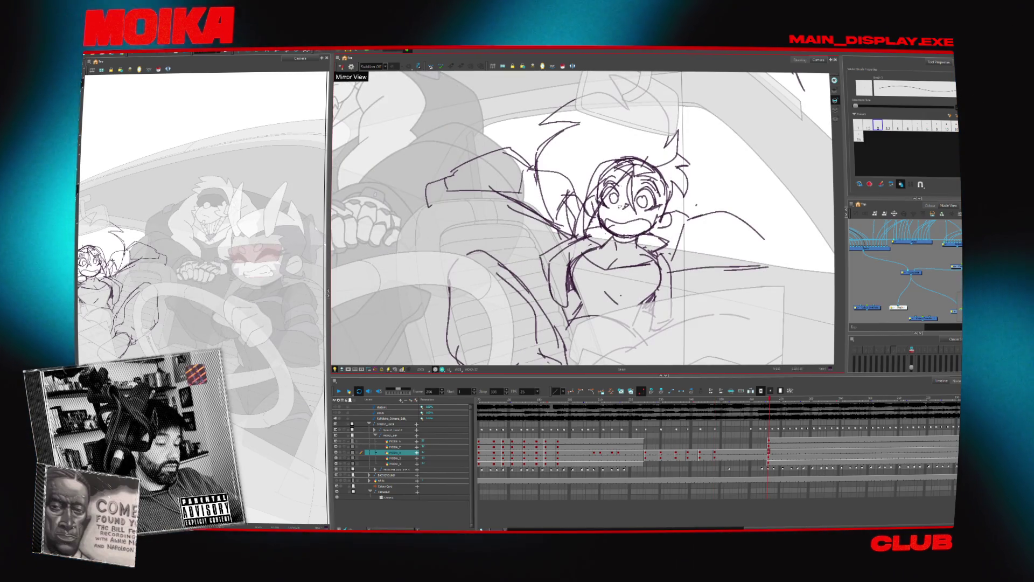
pyautogui.click(642, 201)
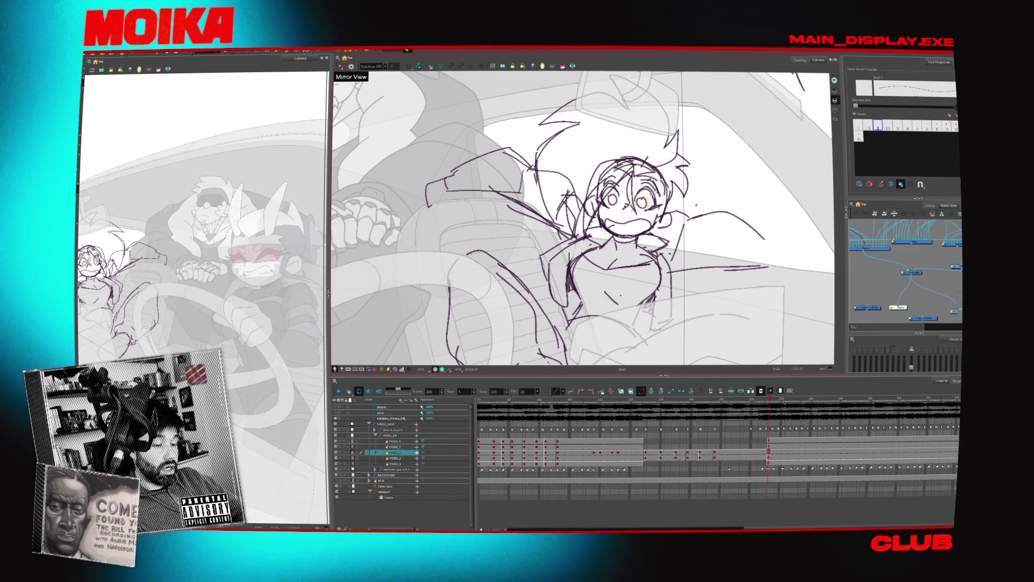
pyautogui.press('Escape')
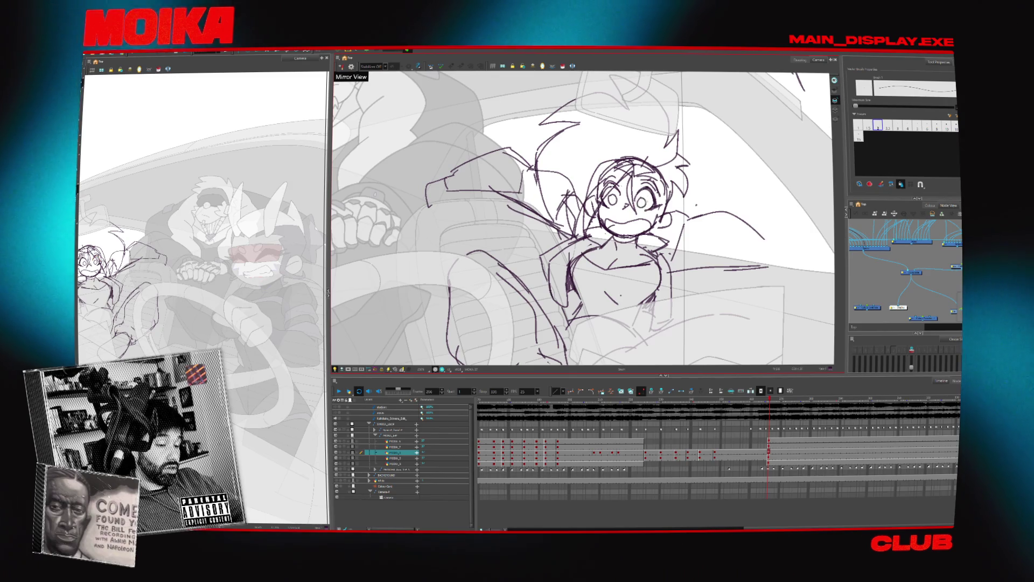
# Compare the face across drawings, revert the mouth to a frown line, and check proportions with a flipped view.
pyautogui.press('.')
pyautogui.press(',')
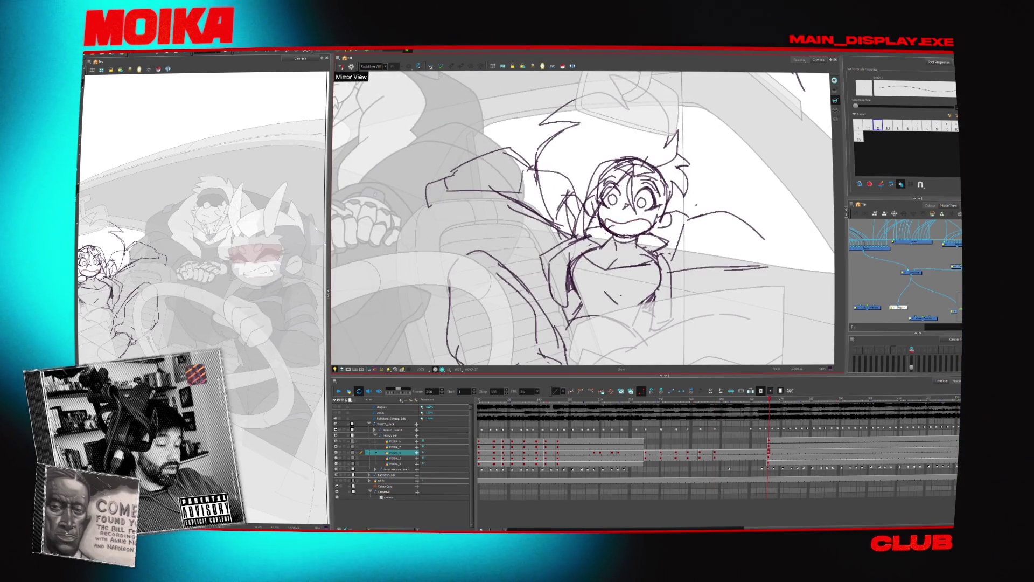
pyautogui.press(',')
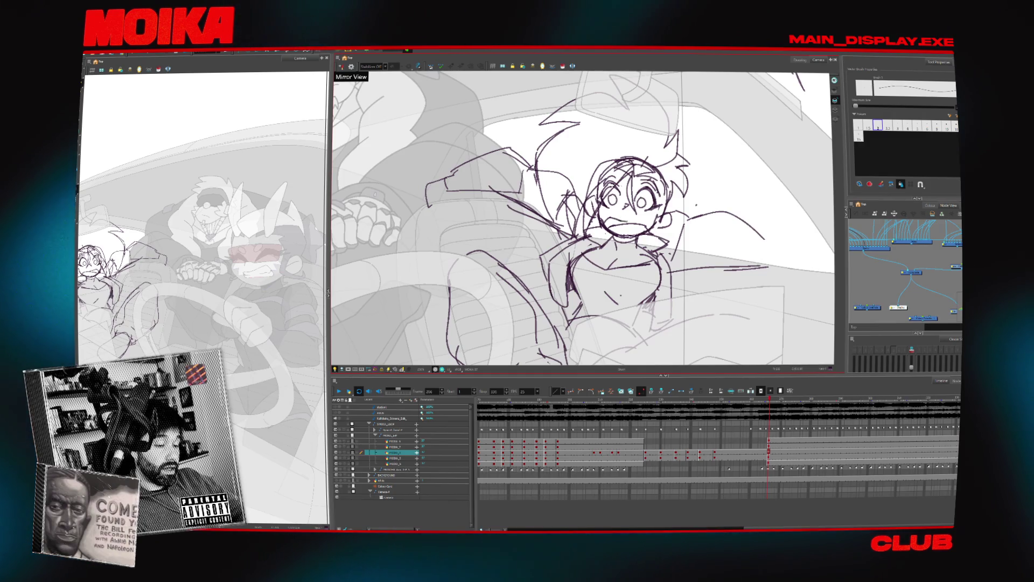
pyautogui.click(341, 67)
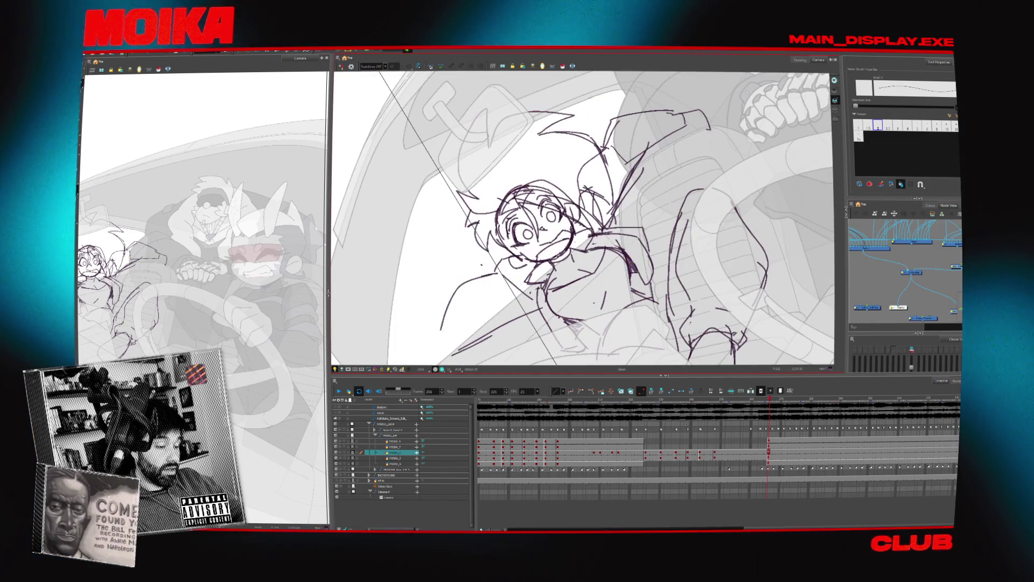
pyautogui.click(341, 67)
pyautogui.hotkey('alt', 'e')
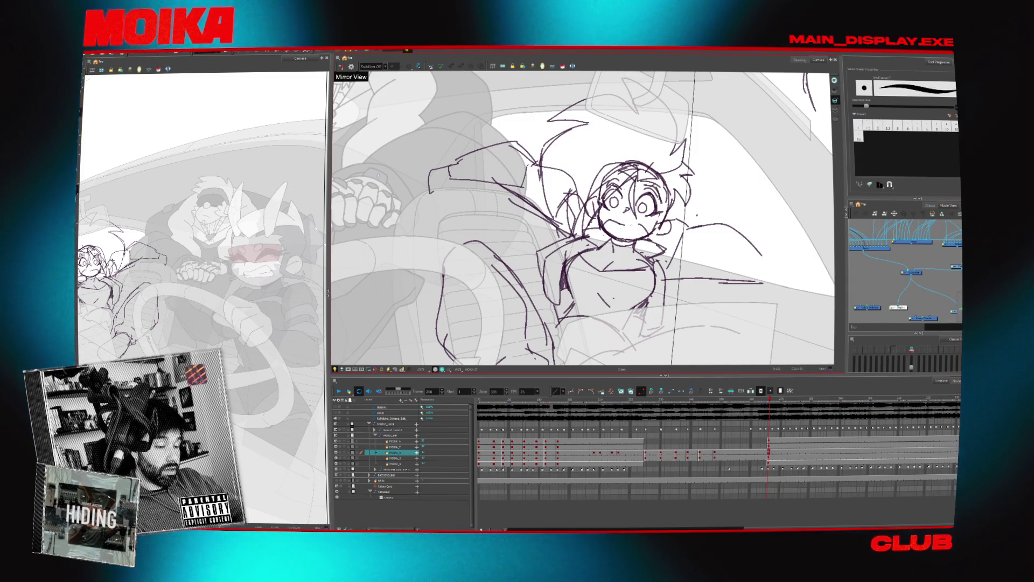
pyautogui.hotkey('alt', 'b')
pyautogui.press('Return')
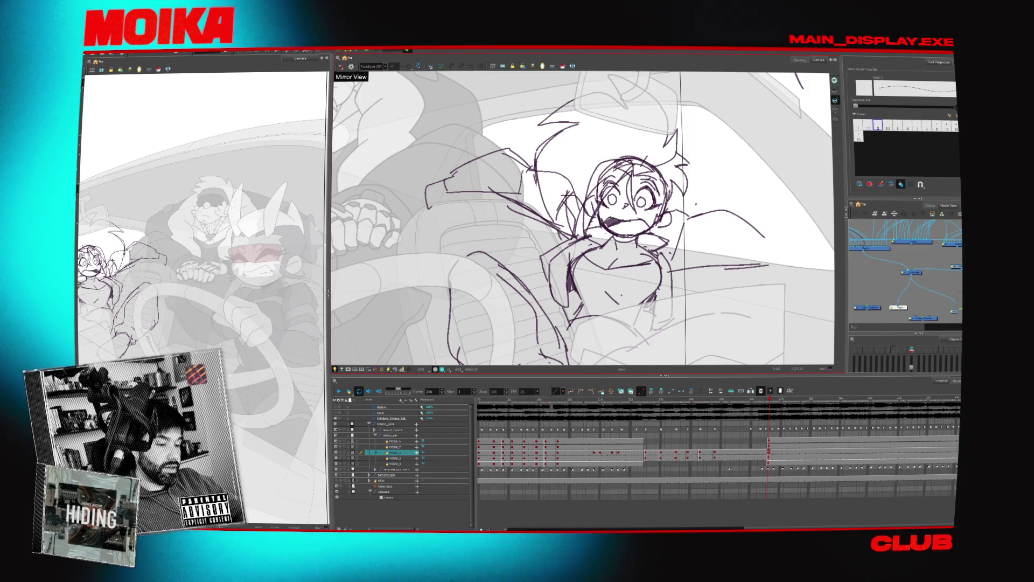
# Select all the sketch strokes and shift them to the right.
pyautogui.moveTo(533, 76); pyautogui.dragTo(704, 175)
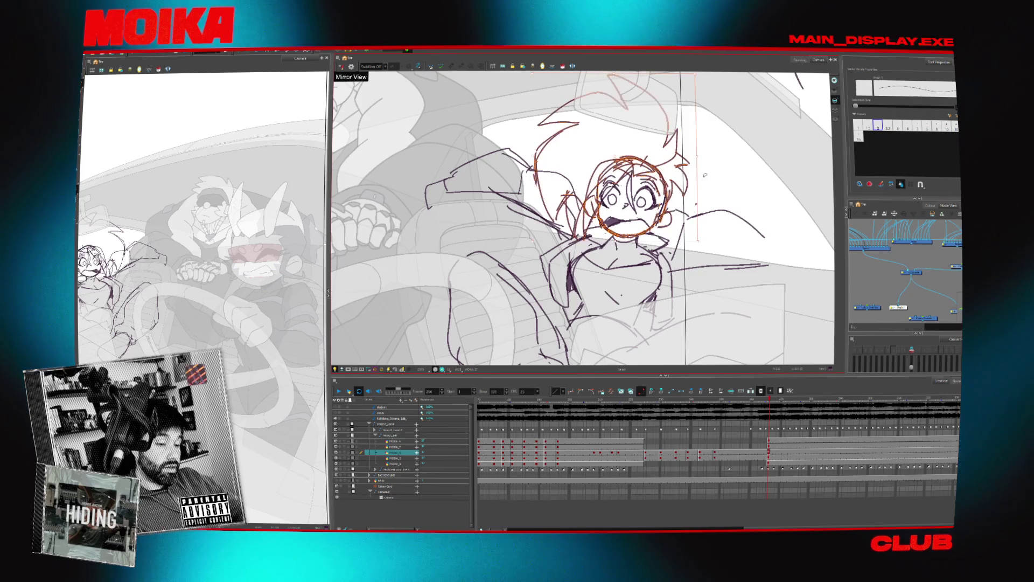
pyautogui.click(693, 188)
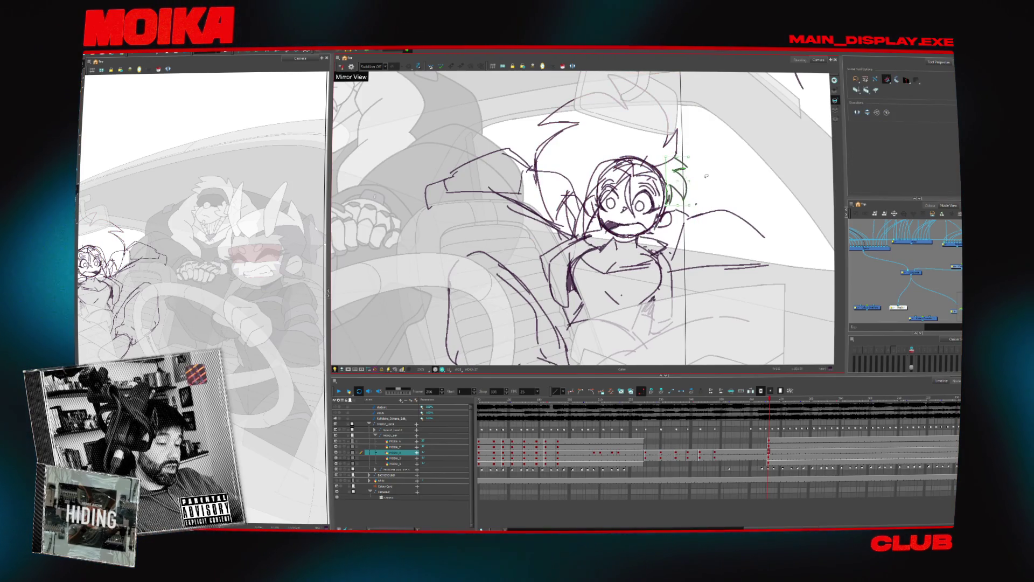
pyautogui.scroll(-3, 654, 200)
pyautogui.click(677, 231)
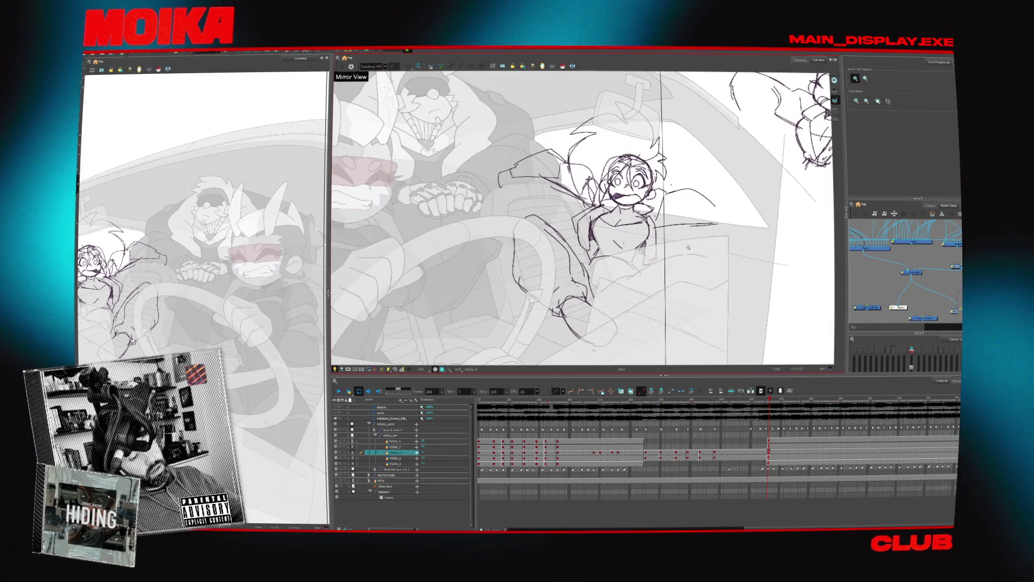
pyautogui.hotkey('ctrl', 'a')
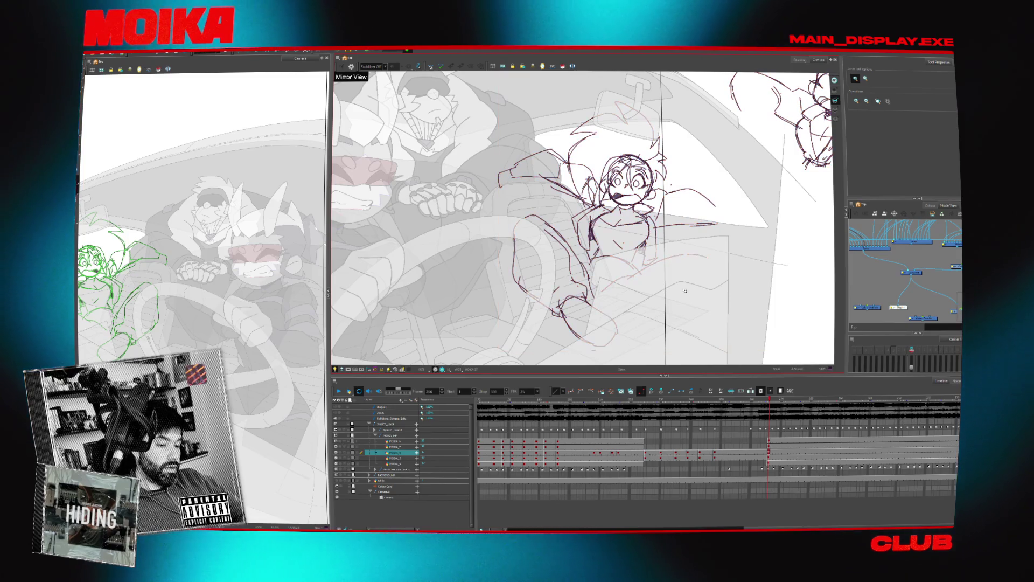
pyautogui.moveTo(685, 290); pyautogui.dragTo(735, 291)
pyautogui.hotkey('alt', 'b')
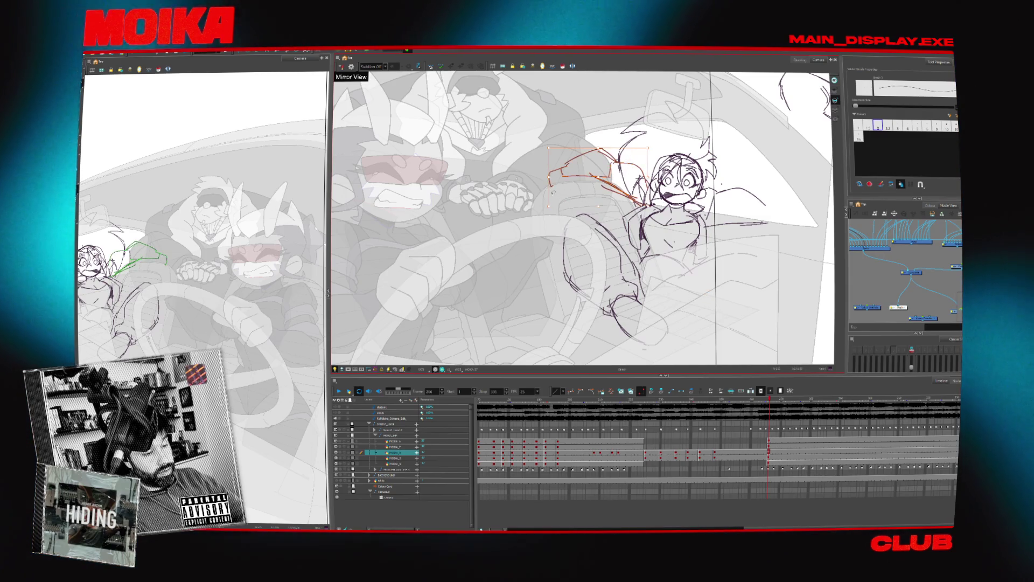
pyautogui.press('Escape')
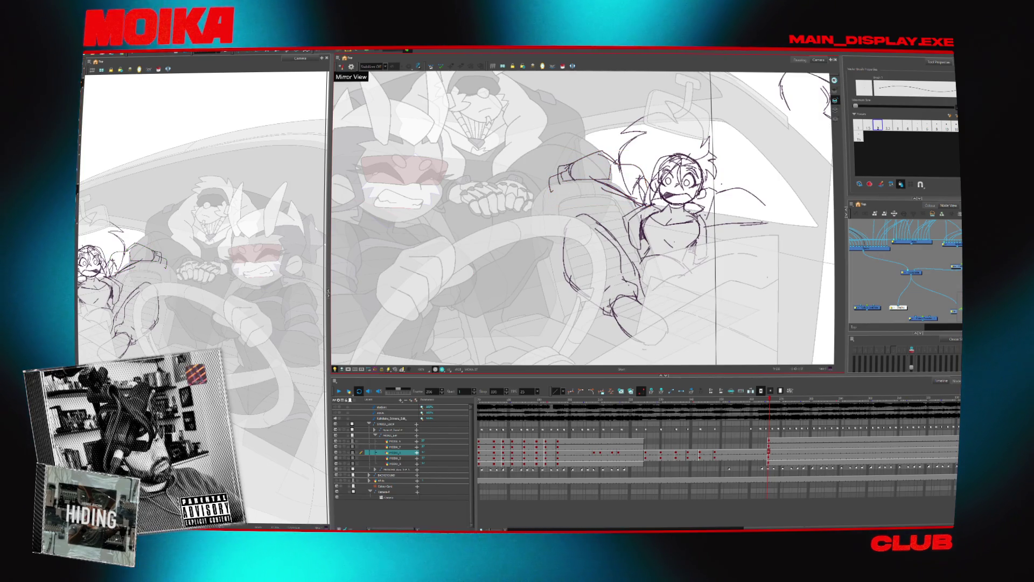
# Tilt and zoom the view onto the passenger girl sketch and select her drawing layer for brushing.
pyautogui.moveTo(767, 276); pyautogui.dragTo(769, 307)
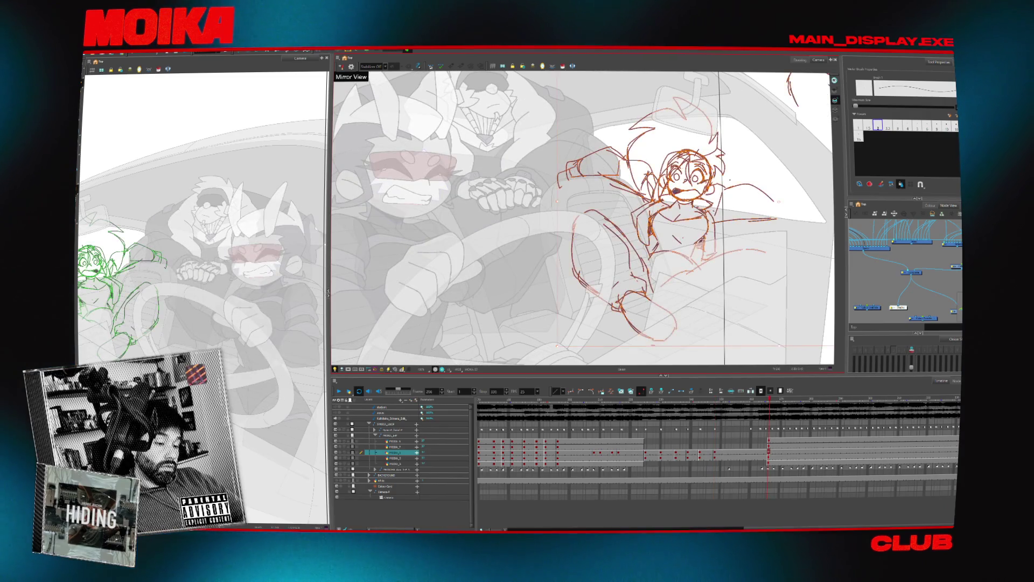
pyautogui.hotkey('alt', 'z')
pyautogui.moveTo(769, 307); pyautogui.dragTo(699, 255)
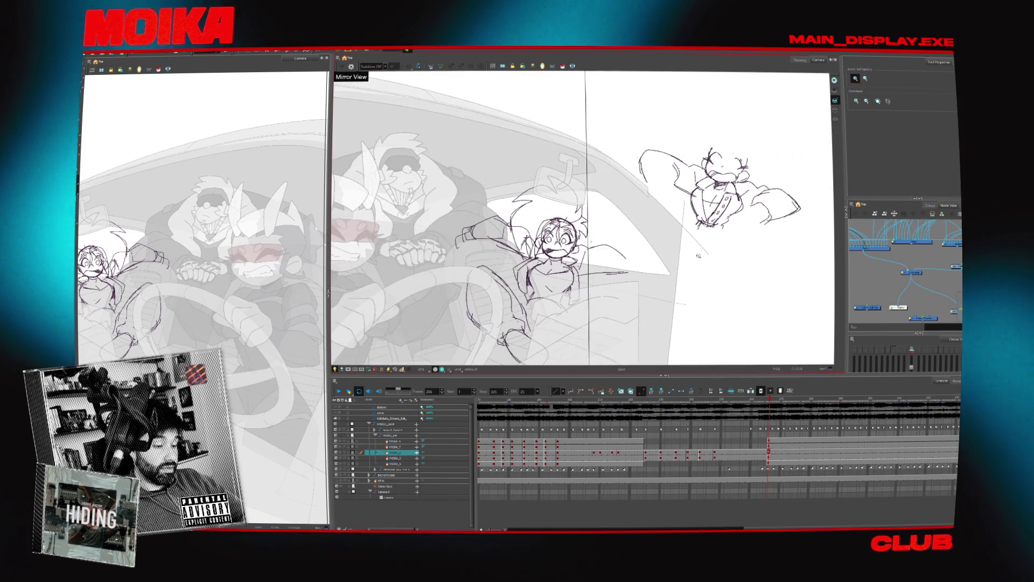
pyautogui.click(468, 264)
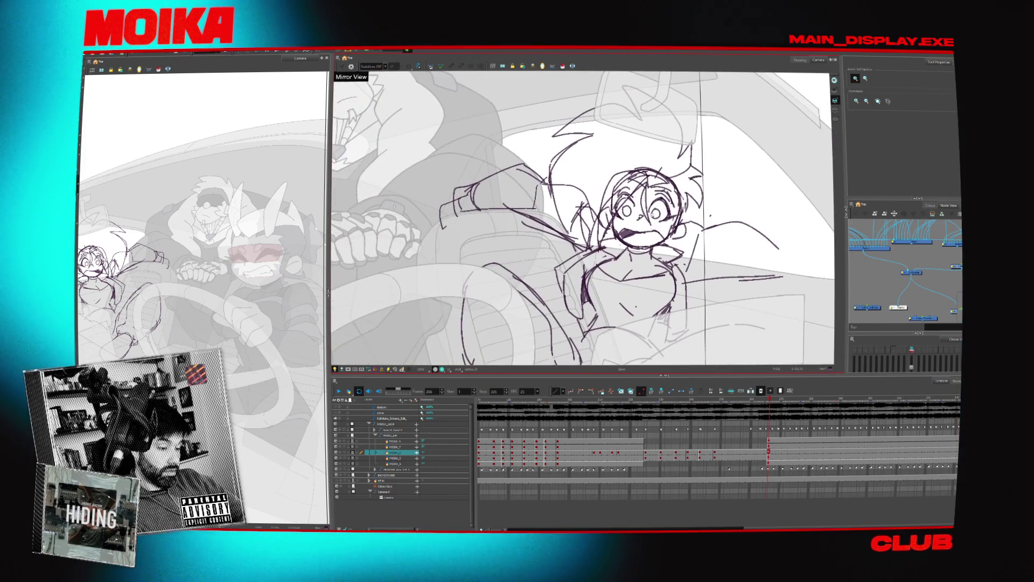
pyautogui.click(819, 441)
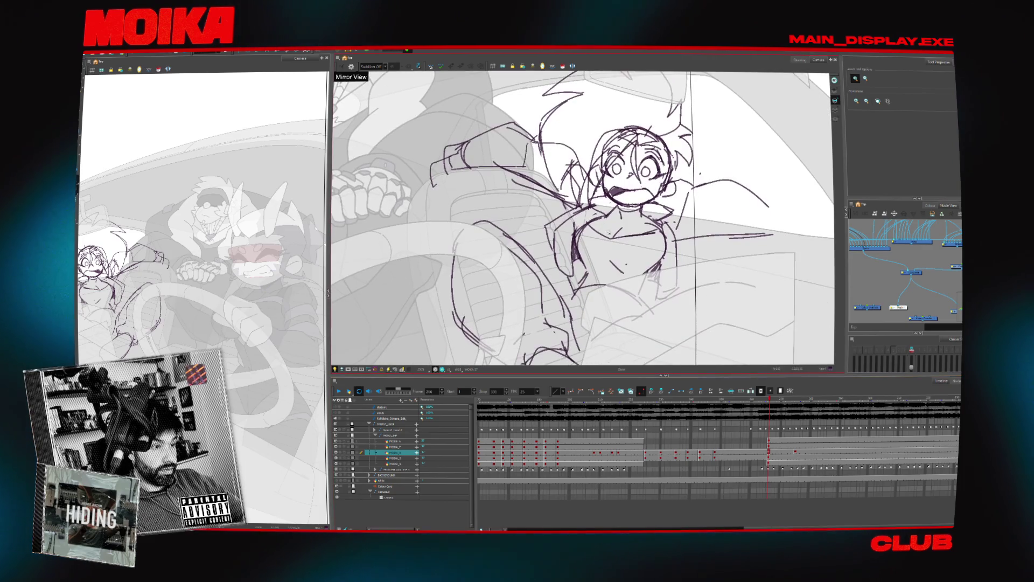
pyautogui.hotkey('alt', 'b')
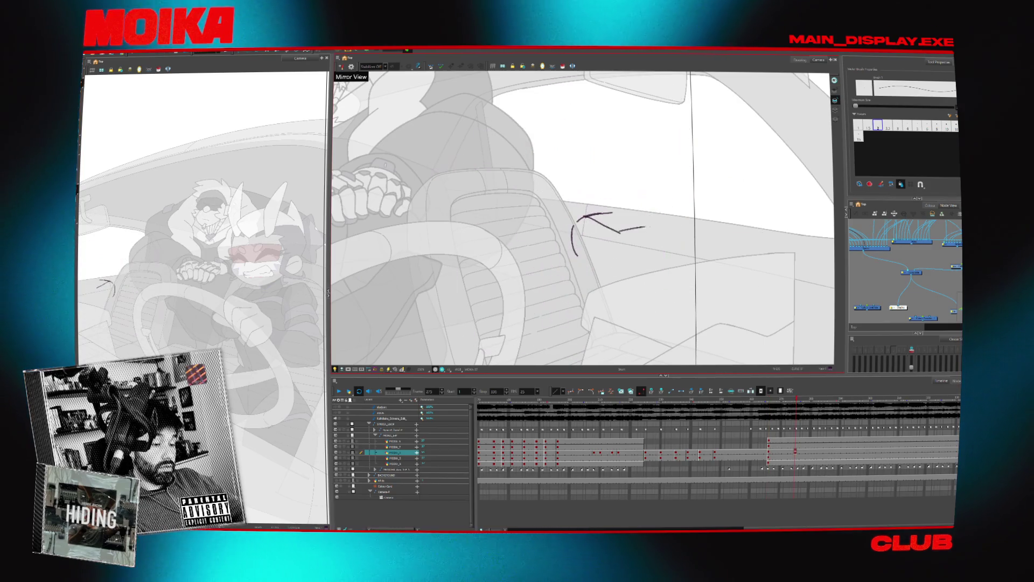
# Trace a first clean stroke beside the passenger's shoulder over the sketch.
pyautogui.moveTo(658, 219); pyautogui.dragTo(667, 245)
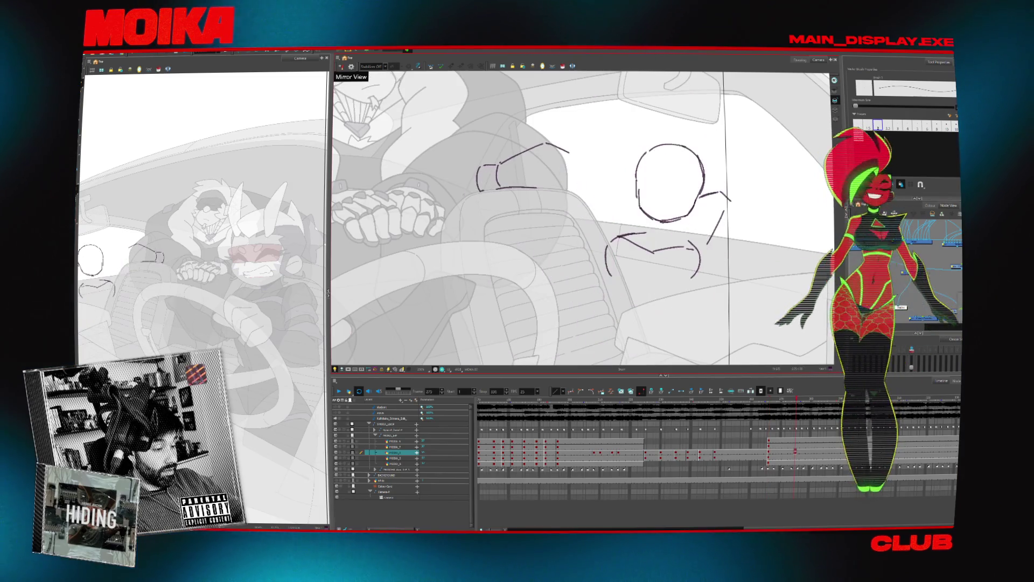
pyautogui.moveTo(604, 270); pyautogui.dragTo(597, 255)
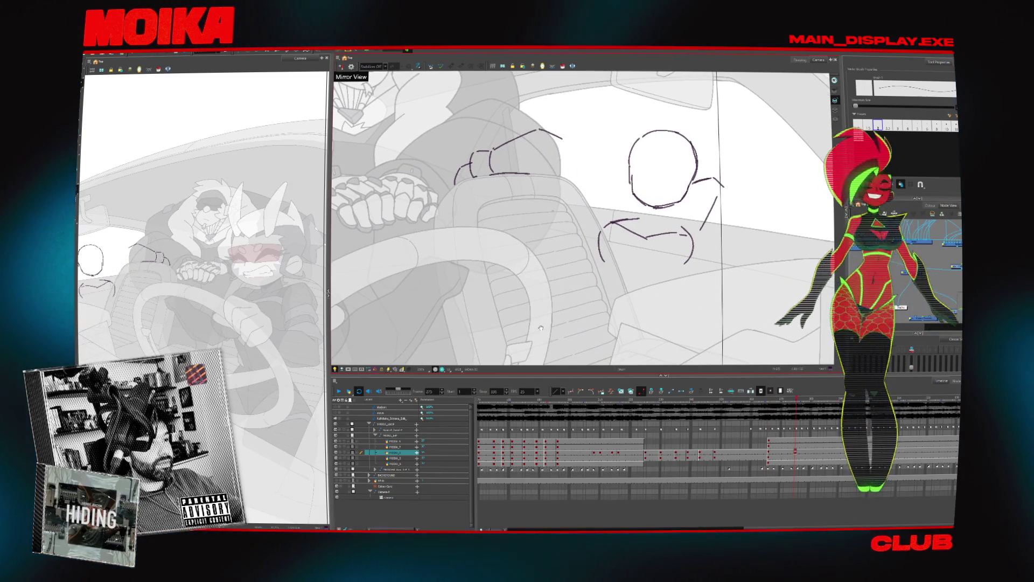
pyautogui.moveTo(541, 327); pyautogui.dragTo(533, 316)
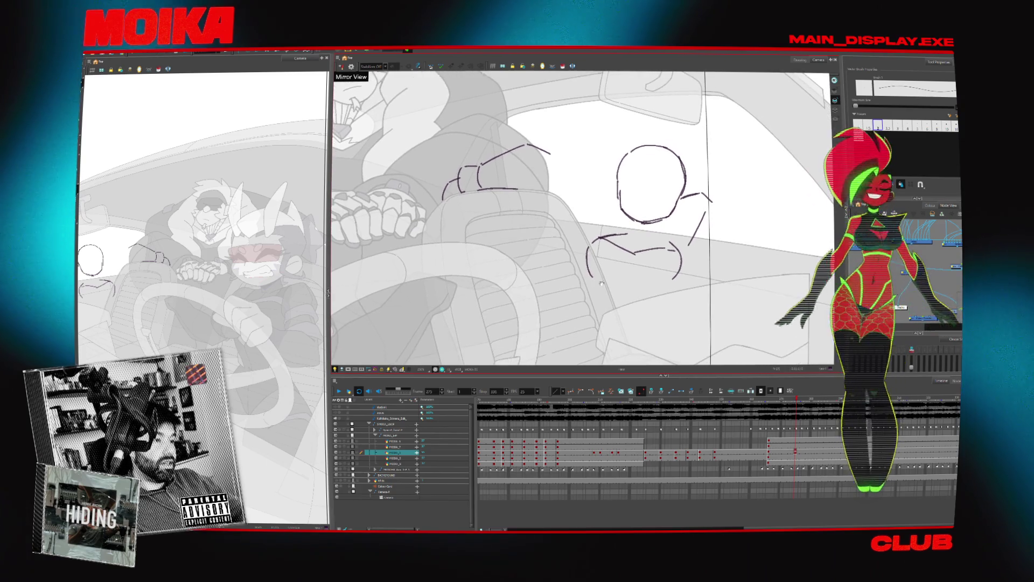
# Flip between the rough sketch and the new line drawing at frame 275 to compare them.
pyautogui.press('f')
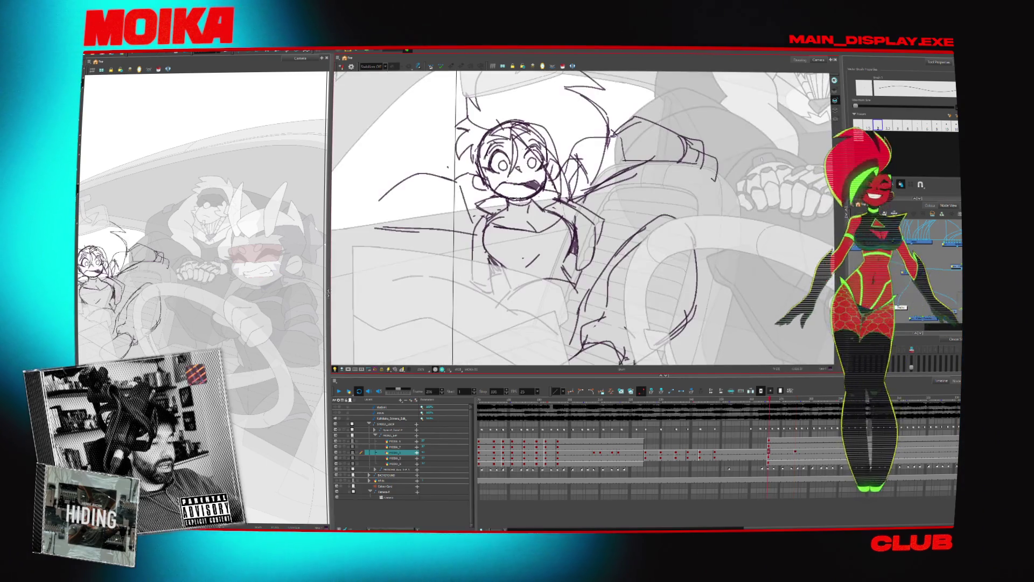
pyautogui.press('g')
pyautogui.press('f')
pyautogui.press('g')
pyautogui.press('g')
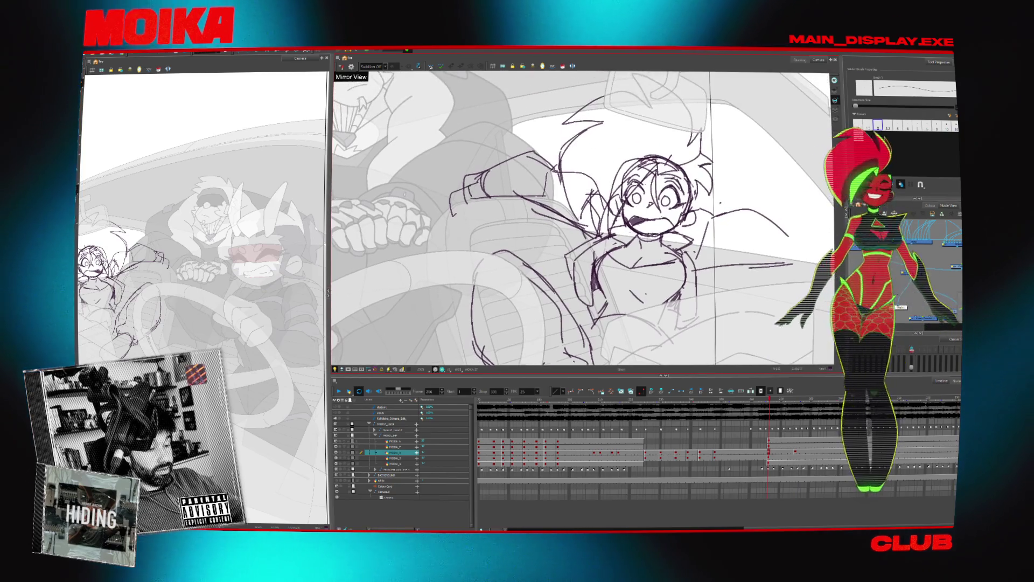
pyautogui.press('f')
pyautogui.press('g')
pyautogui.press('g')
pyautogui.press('f')
pyautogui.press('g')
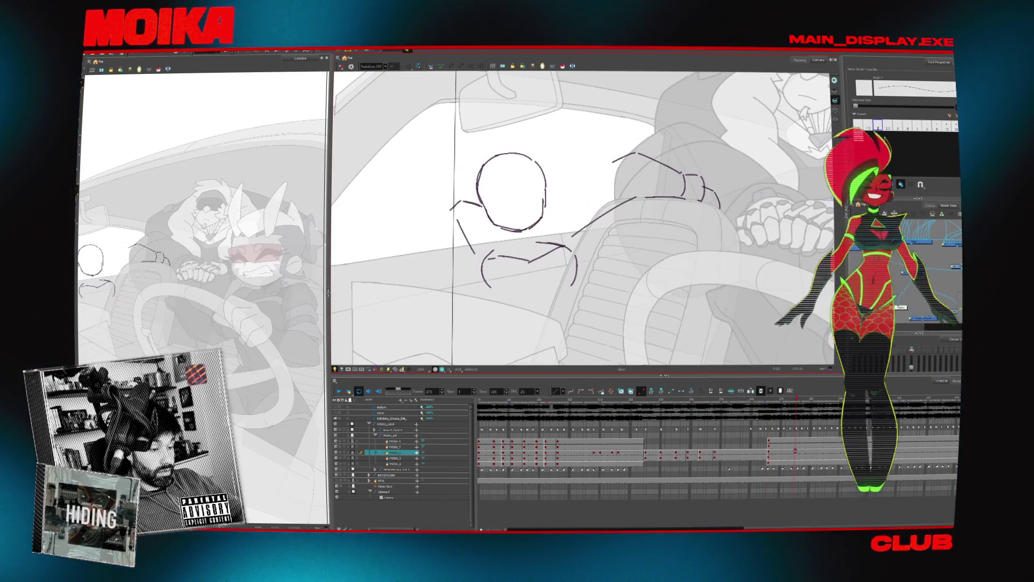
pyautogui.press('f')
pyautogui.press('g')
pyautogui.press('f')
pyautogui.press('4')
pyautogui.press('g')
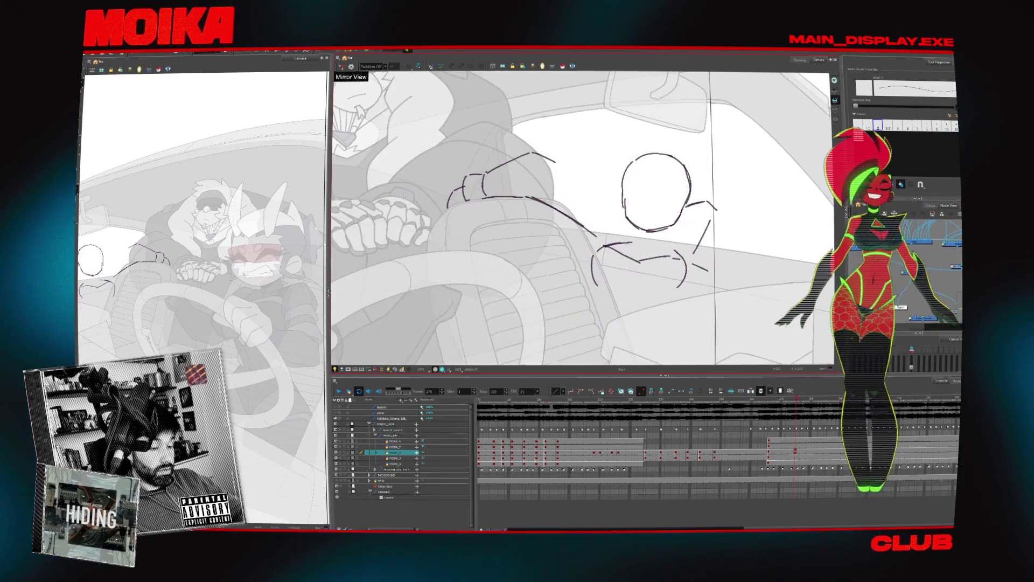
pyautogui.press('f')
pyautogui.press('g')
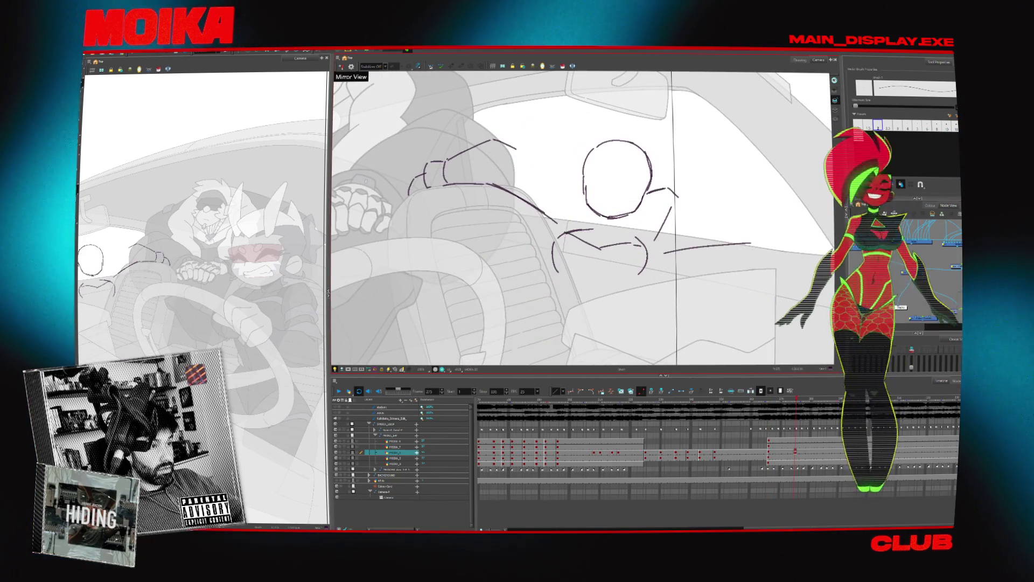
pyautogui.press('f')
pyautogui.press('g')
pyautogui.press('f')
pyautogui.press('g')
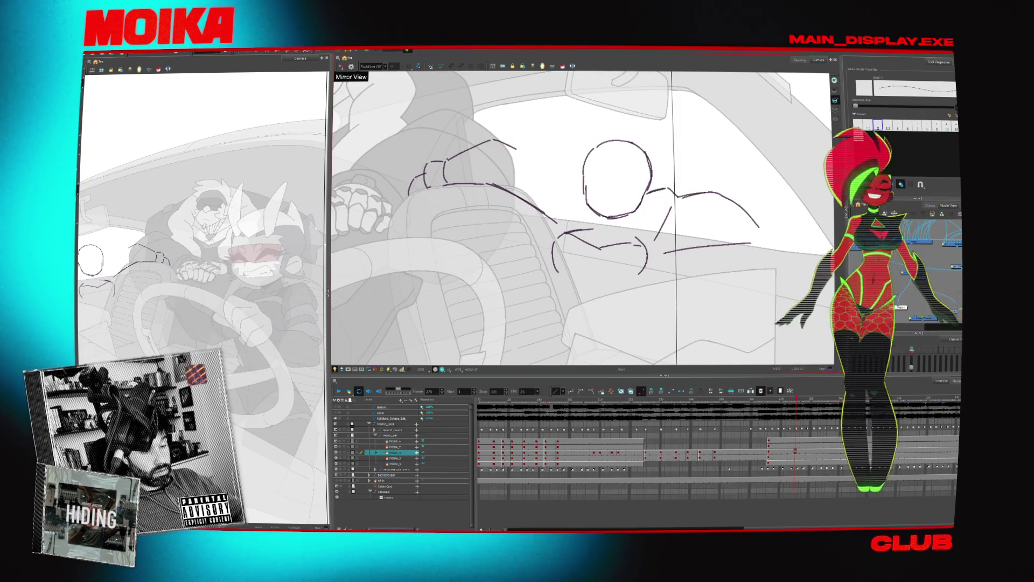
pyautogui.press('f')
pyautogui.press('g')
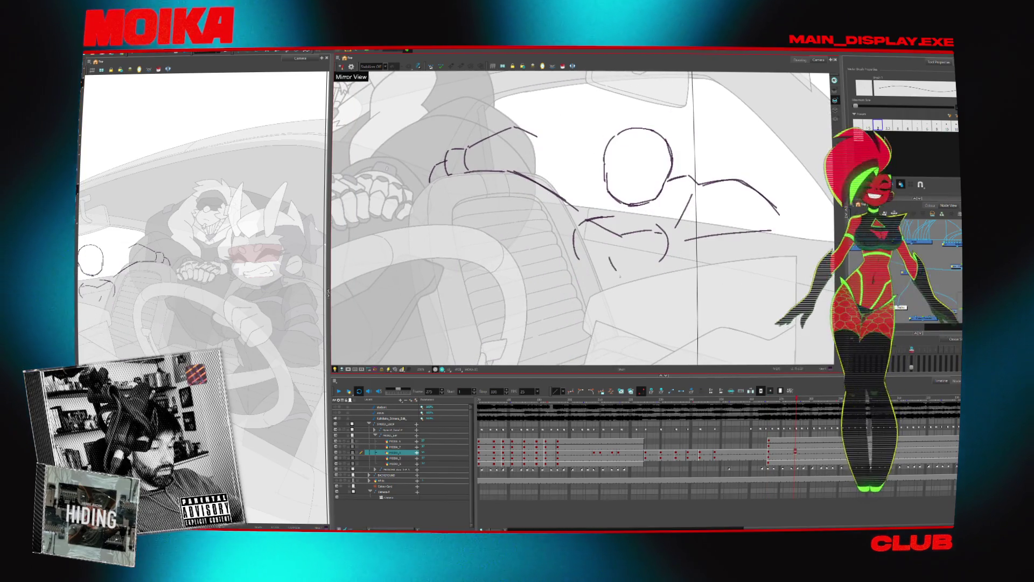
pyautogui.press('f')
pyautogui.press('g')
pyautogui.press('f')
pyautogui.press('g')
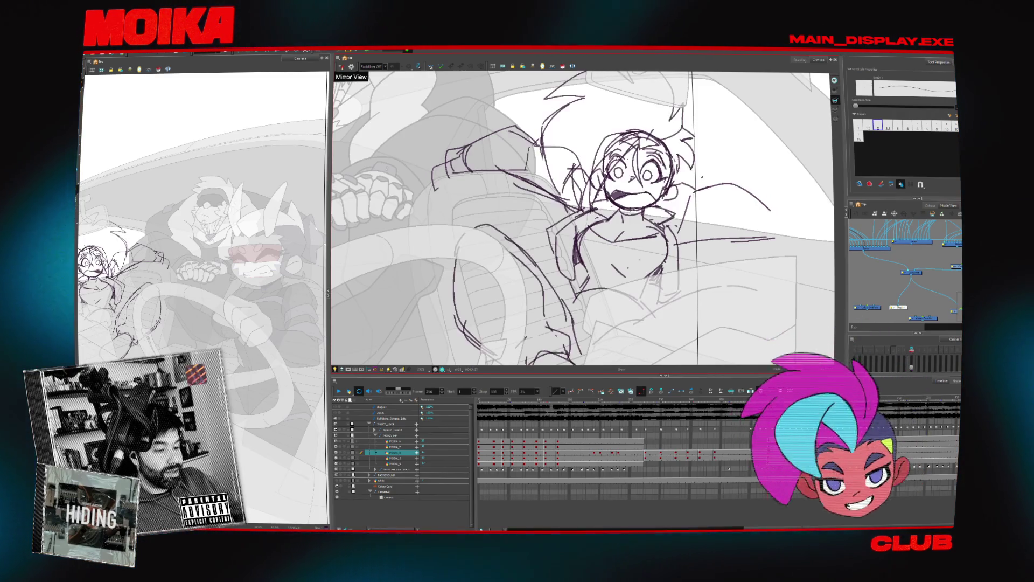
# Try a short vertical torso stroke and a torso side stroke, undoing both.
pyautogui.moveTo(584, 268); pyautogui.dragTo(583, 290)
pyautogui.hotkey('ctrl', 'z')
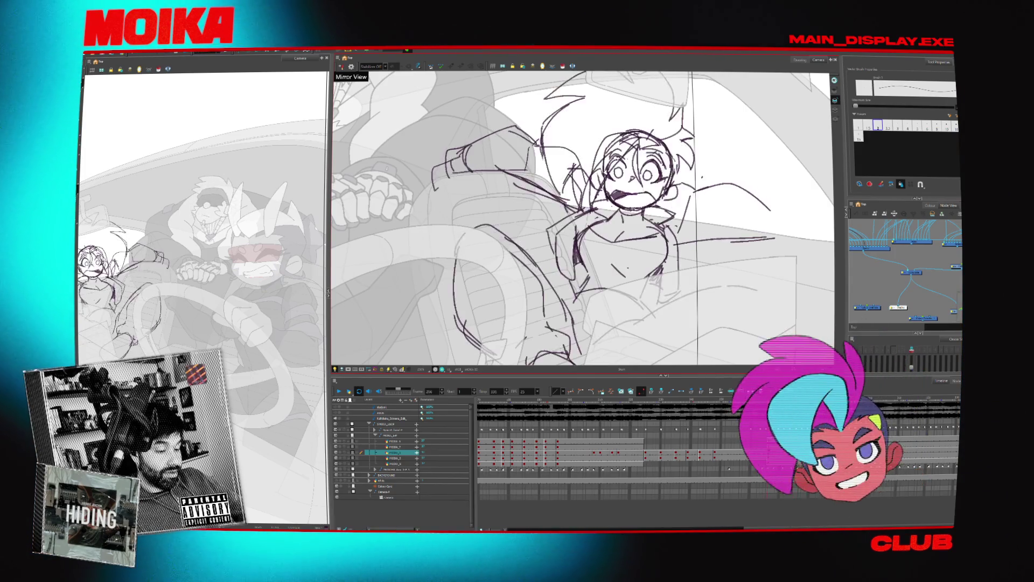
pyautogui.moveTo(584, 256)
pyautogui.mouseDown()
pyautogui.moveTo(645, 300)
pyautogui.moveTo(680, 247)
pyautogui.mouseUp()
pyautogui.hotkey('ctrl', 'z')
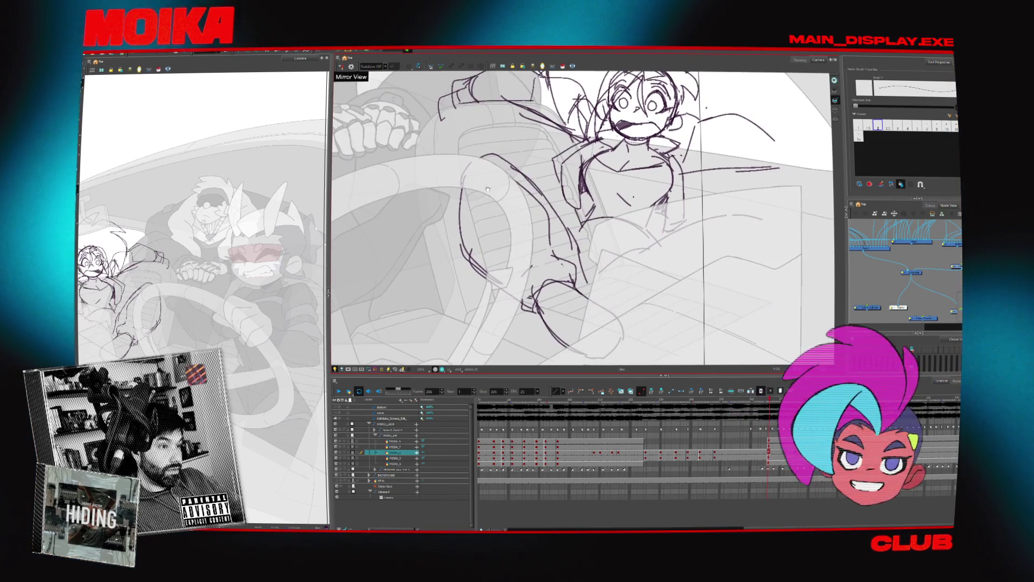
# Rotate the view about 30 degrees, mirror it, and compare sketch against line drawing.
pyautogui.press('v')
pyautogui.press(',')
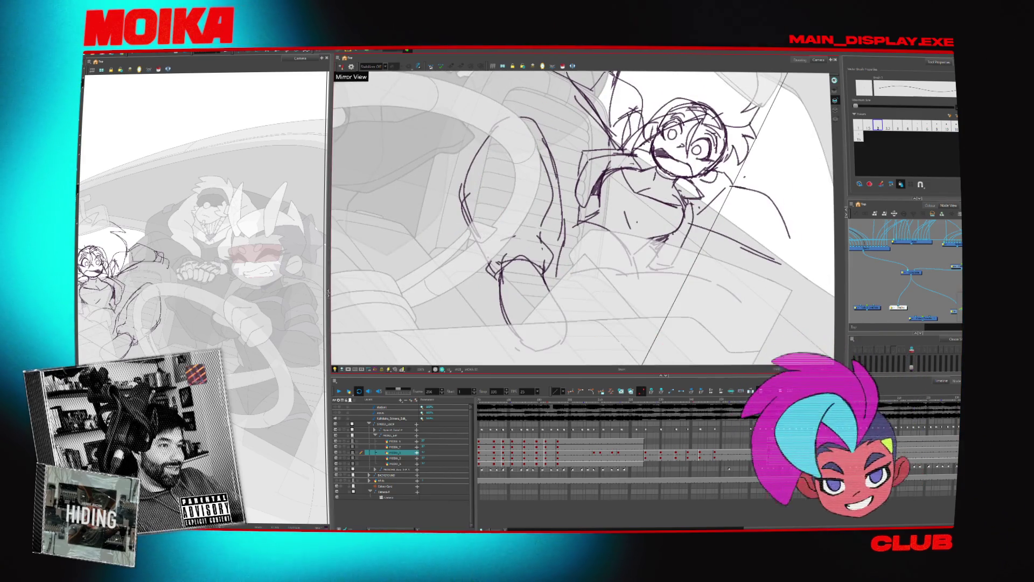
pyautogui.press('.')
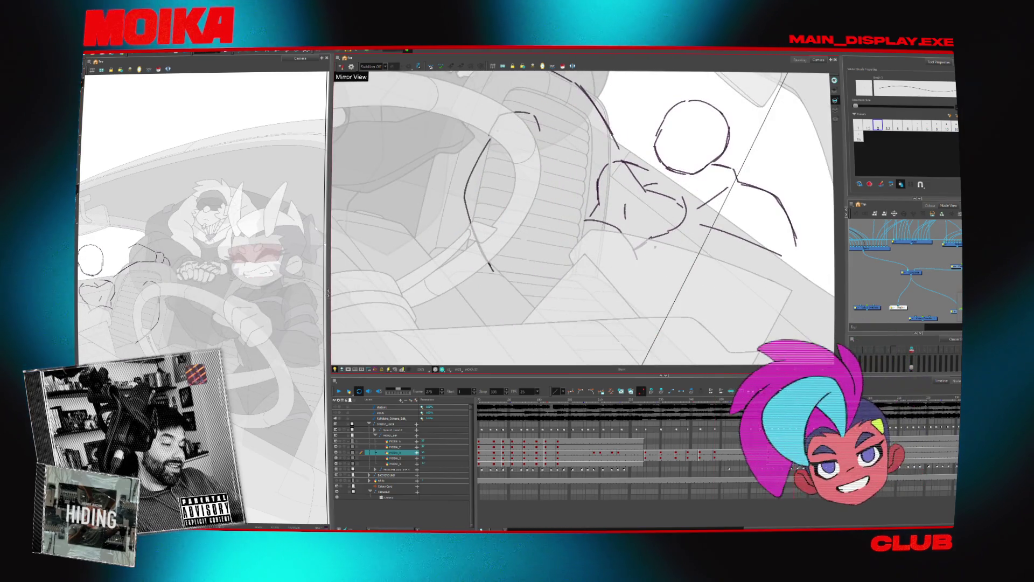
pyautogui.press('4')
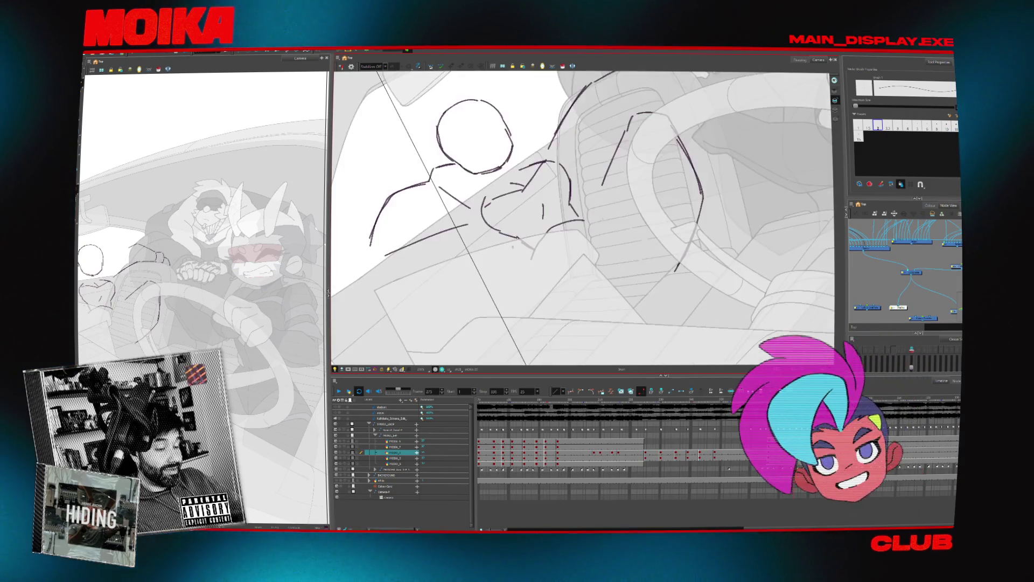
pyautogui.press('.')
pyautogui.press(',')
pyautogui.press('.')
pyautogui.press(',')
pyautogui.press('.')
pyautogui.press('4')
pyautogui.press(',')
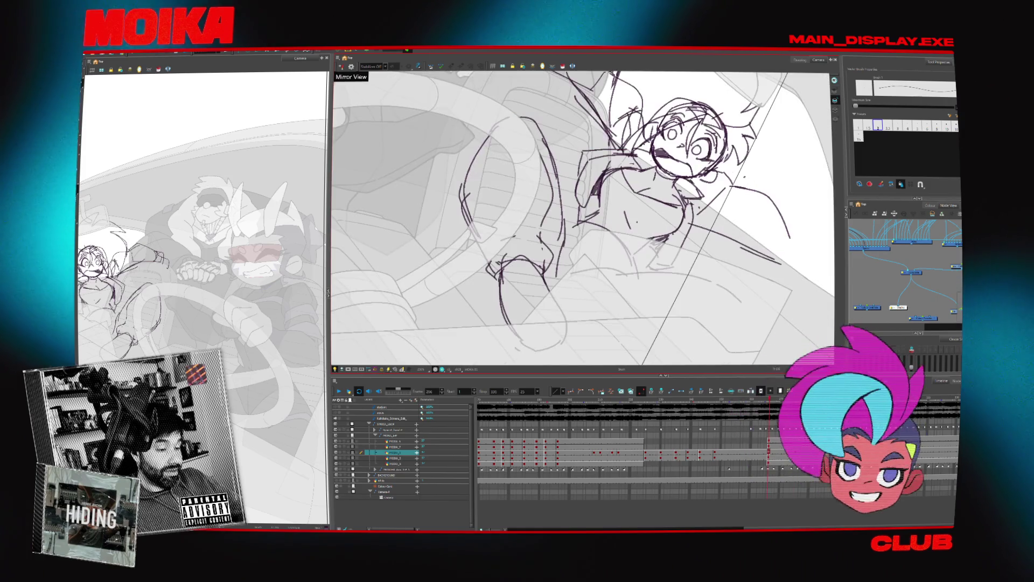
pyautogui.press(',')
pyautogui.press(',')
pyautogui.press('.')
pyautogui.press(',')
pyautogui.press('.')
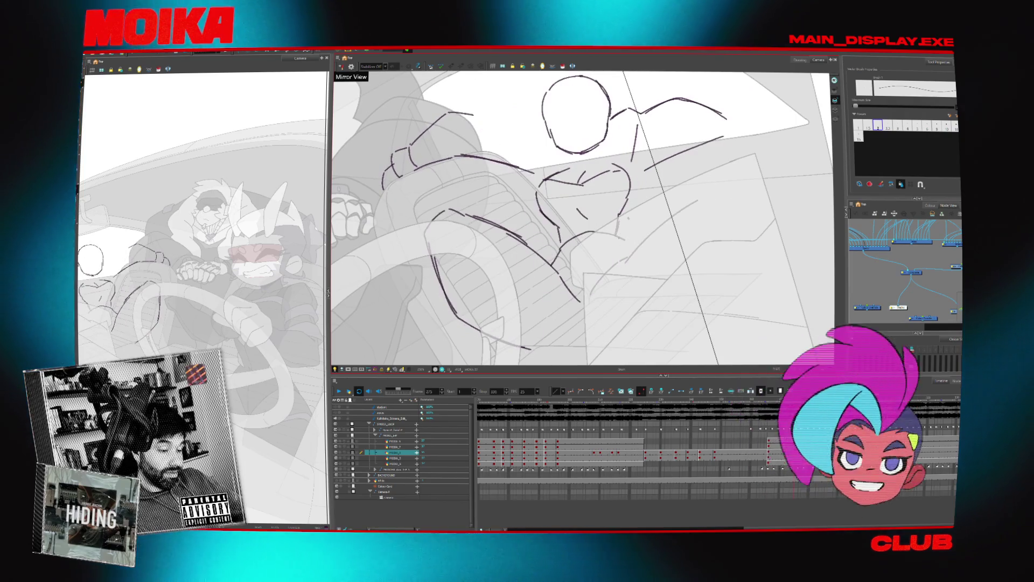
pyautogui.press('.')
pyautogui.press('.')
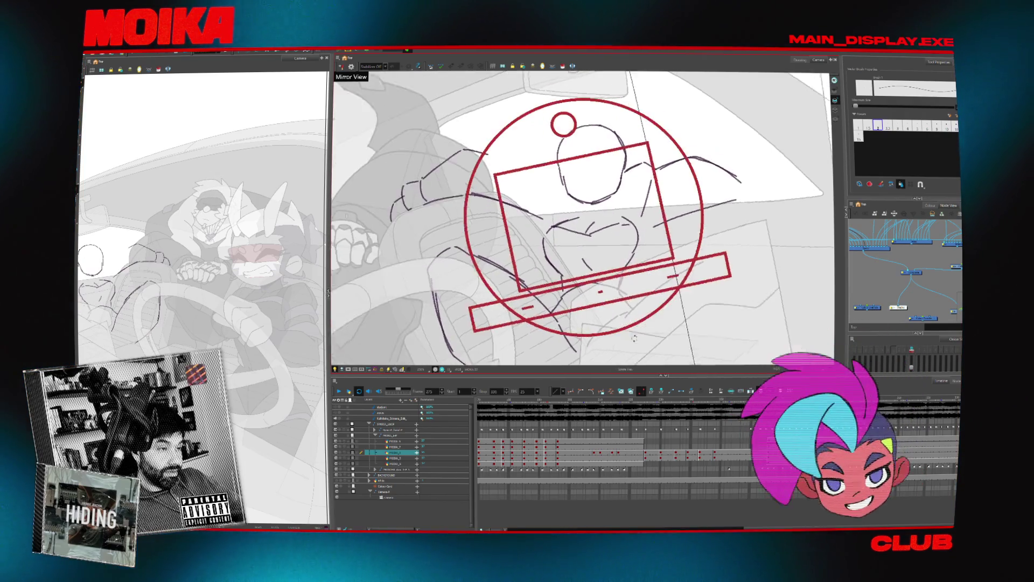
pyautogui.press('.')
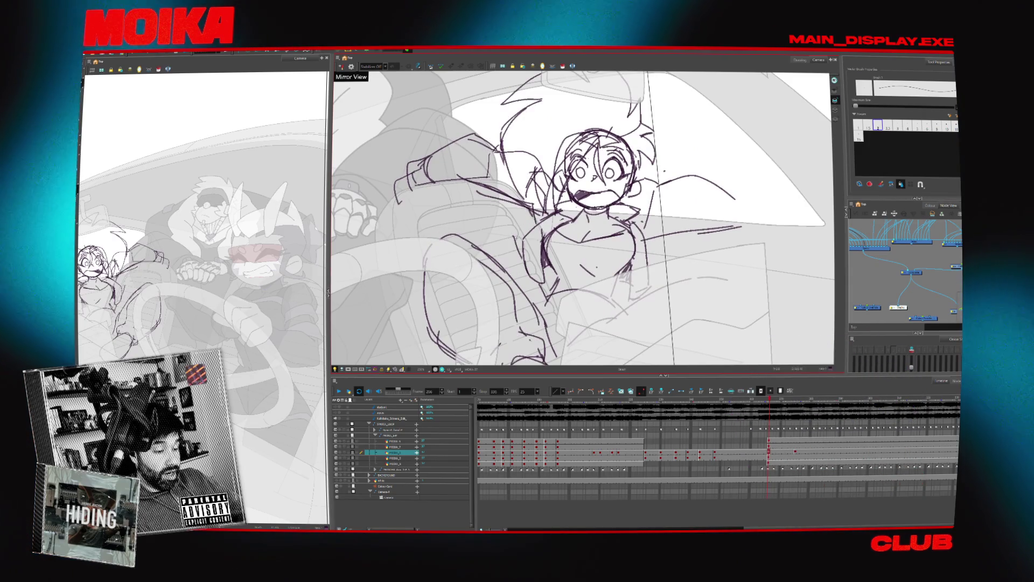
pyautogui.press('.')
pyautogui.press('.')
pyautogui.press('.')
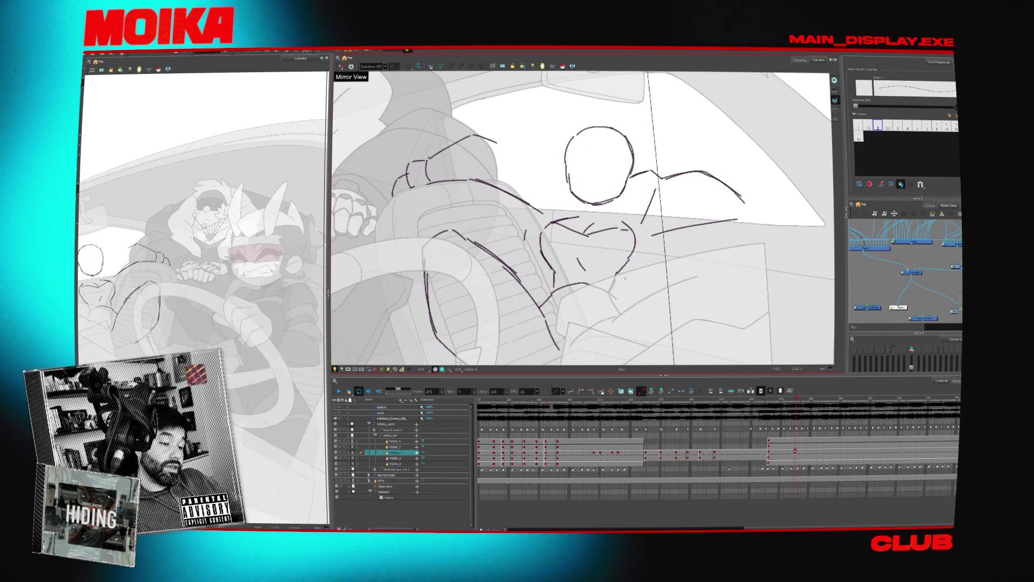
pyautogui.press(',')
pyautogui.press('.')
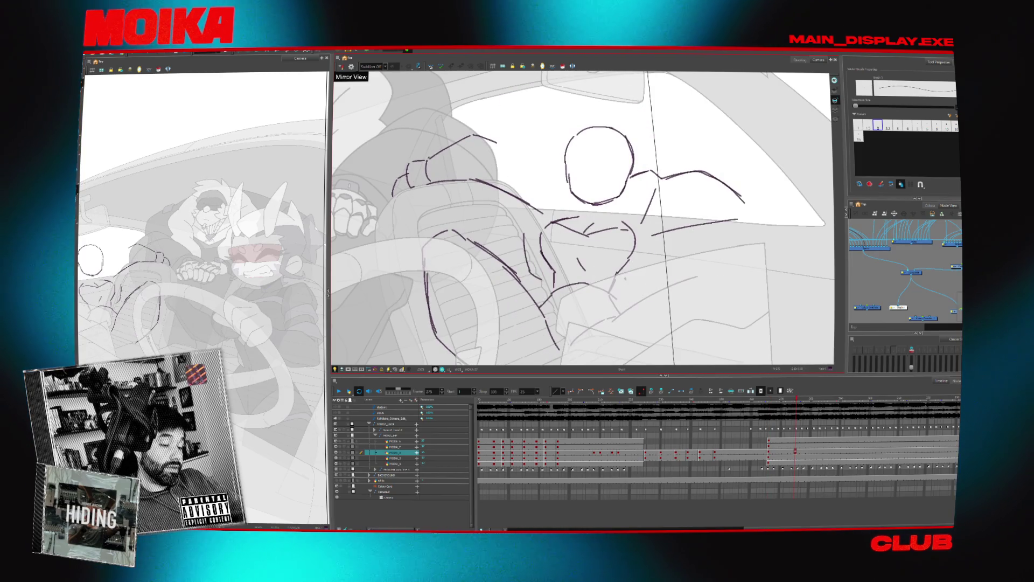
pyautogui.press(',')
pyautogui.press('.')
pyautogui.press(',')
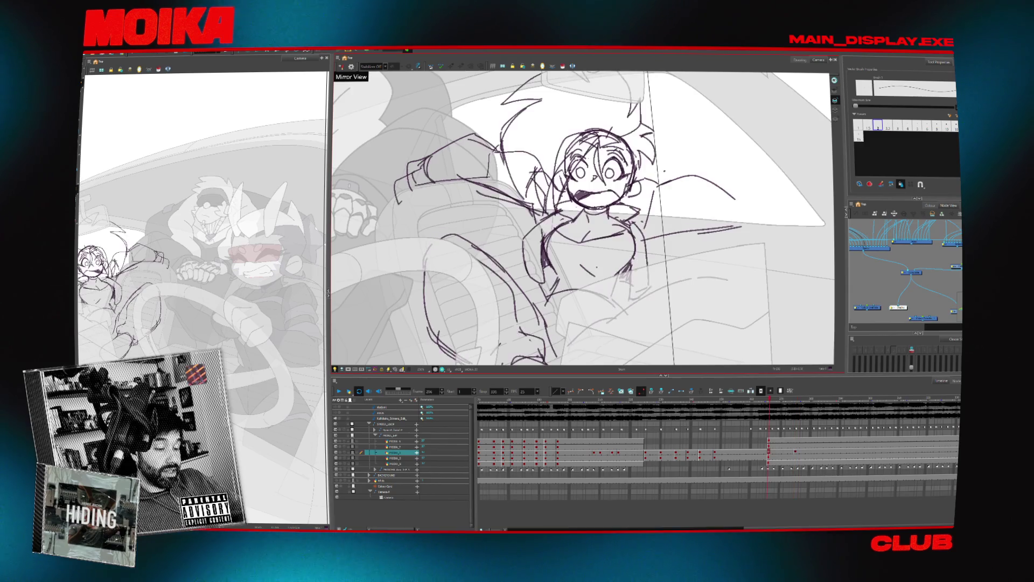
# Add a short vertical torso stroke, then compare the rough head-circle drawing with the detailed girl sketch.
pyautogui.press('.')
pyautogui.moveTo(633, 257); pyautogui.dragTo(633, 274)
pyautogui.press(',')
pyautogui.press('.')
pyautogui.press(',')
pyautogui.press('.')
pyautogui.press(',')
pyautogui.press('.')
pyautogui.press(',')
pyautogui.press('.')
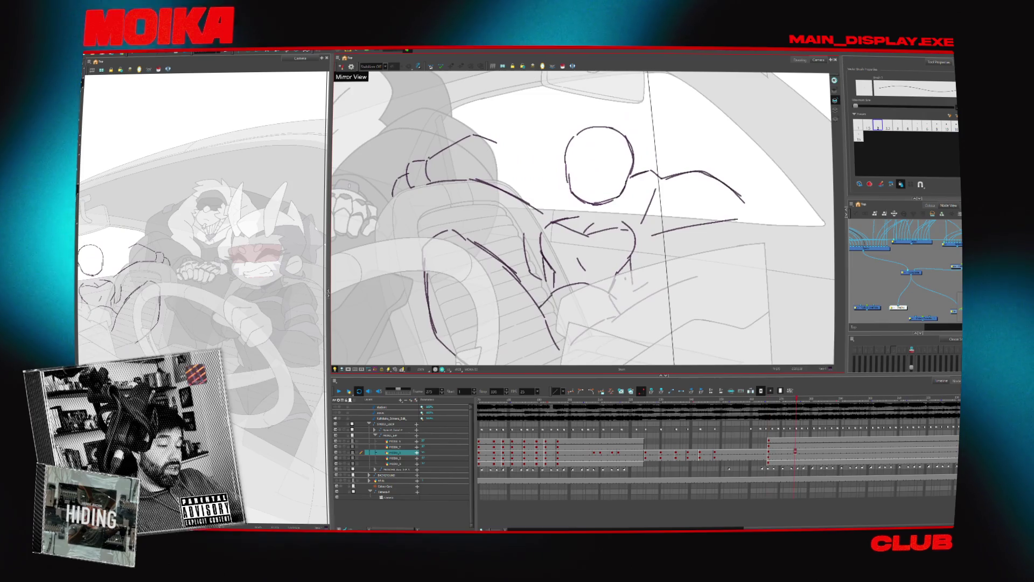
pyautogui.press(',')
pyautogui.press('.')
pyautogui.press(',')
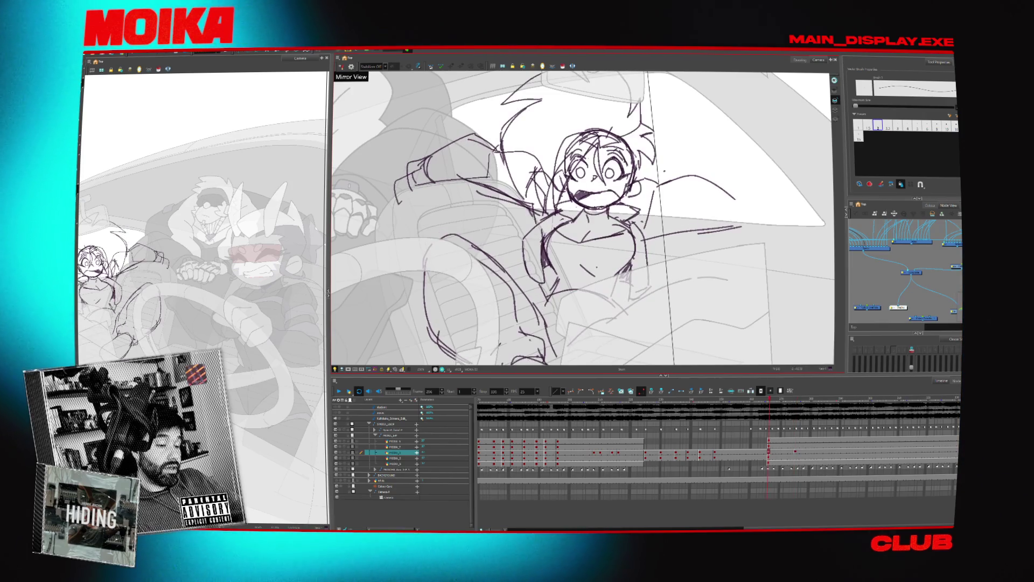
pyautogui.press('.')
pyautogui.press(',')
pyautogui.press('.')
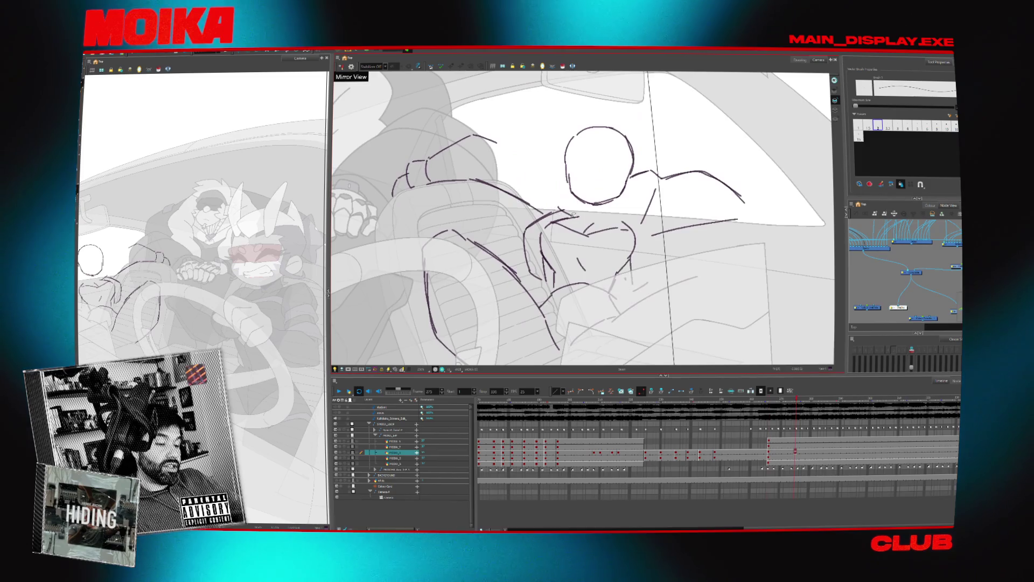
pyautogui.press(',')
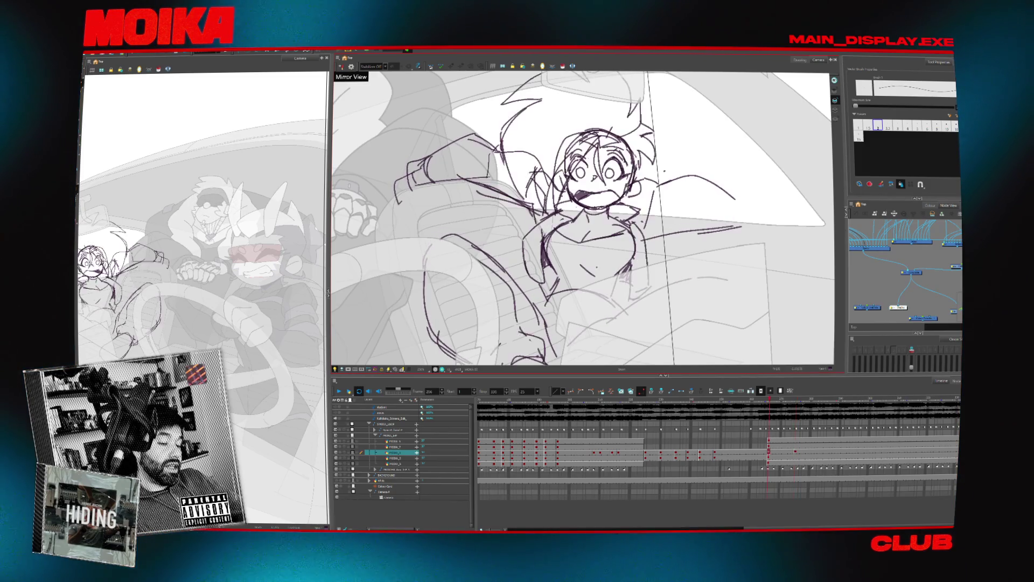
pyautogui.press('.')
pyautogui.press(',')
pyautogui.press('.')
pyautogui.press(',')
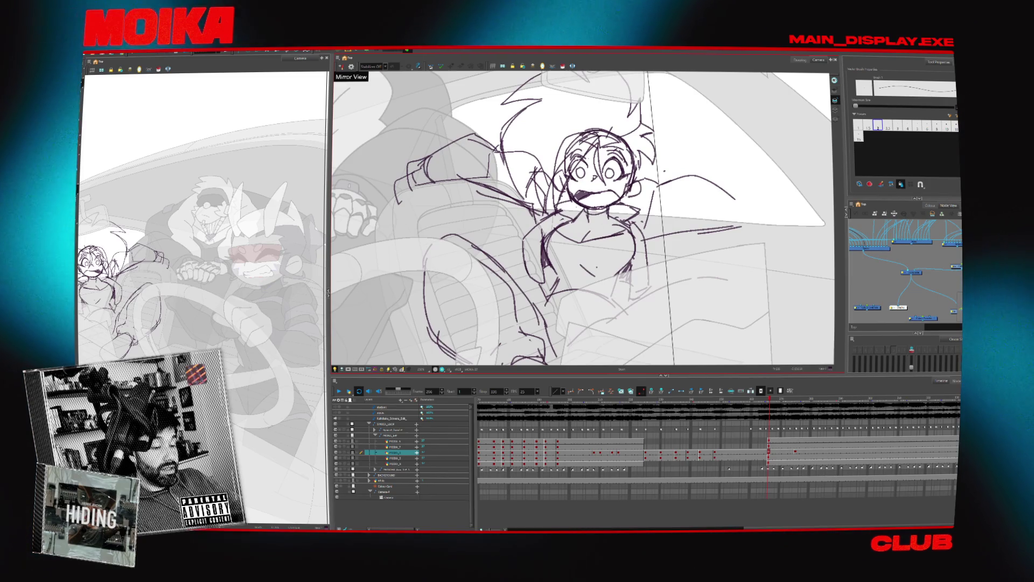
# Check the earlier sunglasses shot, then compare head placement against the girl sketch around frames 250–275.
pyautogui.press('.')
pyautogui.press(',')
pyautogui.press(',')
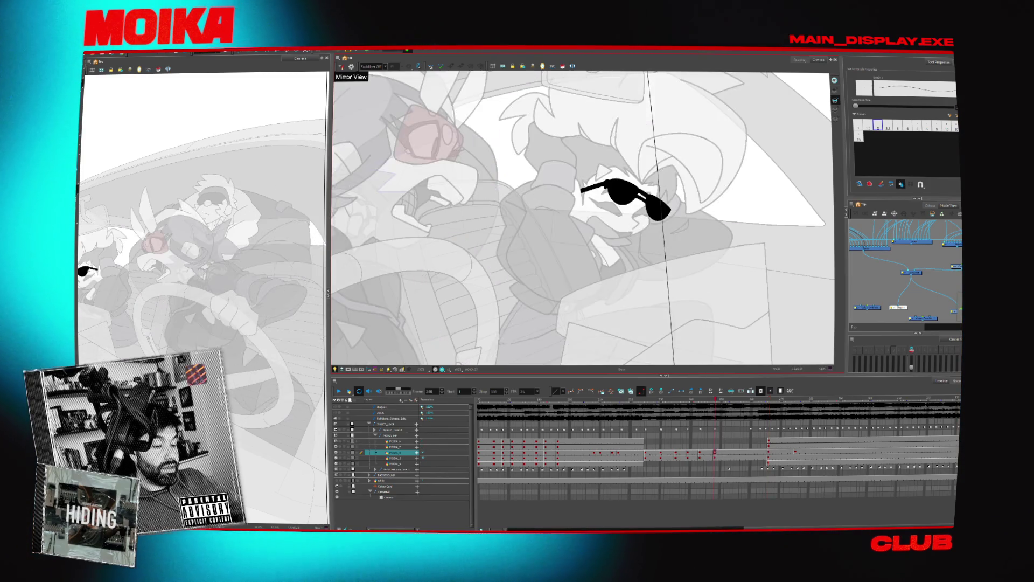
pyautogui.press('.')
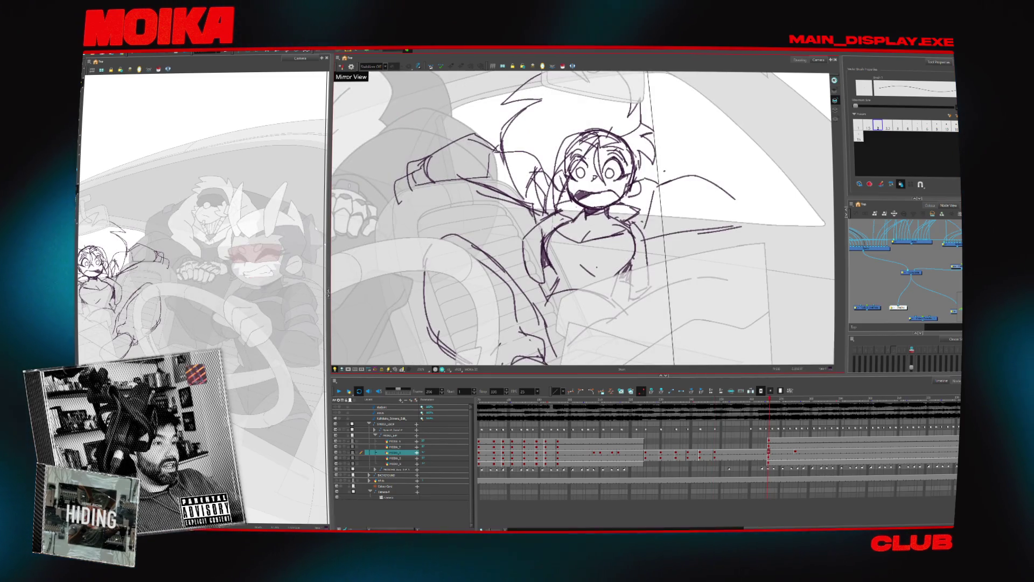
pyautogui.press('.')
pyautogui.press('.')
pyautogui.press(',')
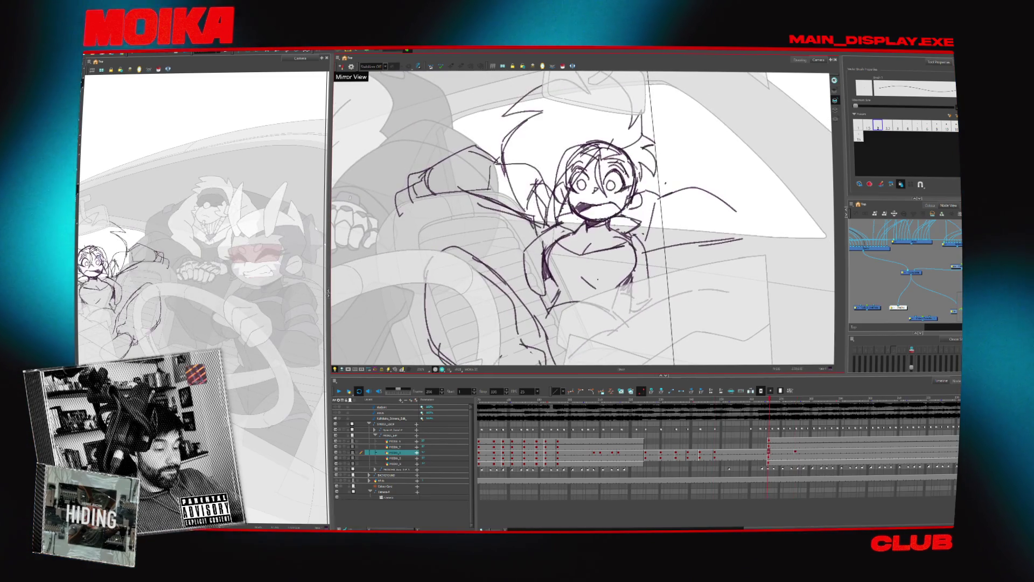
pyautogui.press('.')
pyautogui.press(',')
pyautogui.press('.')
pyautogui.press('.')
pyautogui.press(',')
pyautogui.press('.')
pyautogui.press(',')
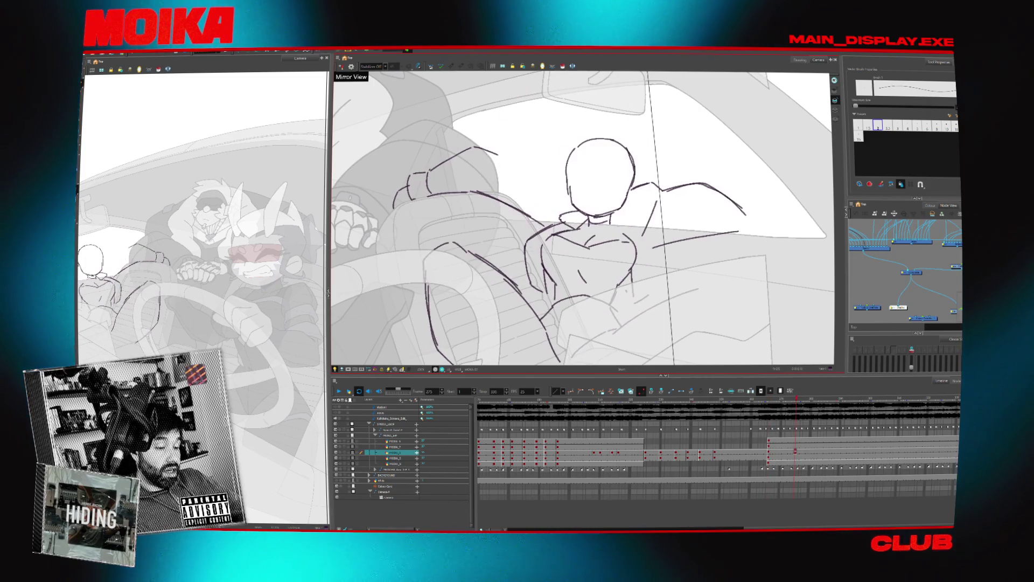
pyautogui.press('.')
pyautogui.press(',')
pyautogui.press('.')
pyautogui.press(',')
pyautogui.press('.')
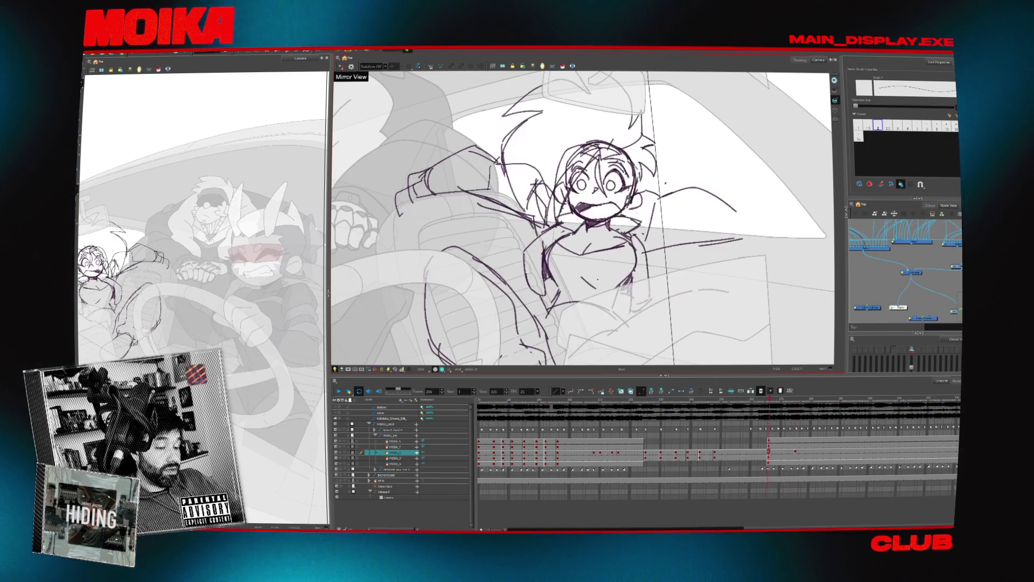
pyautogui.press(',')
pyautogui.press('.')
pyautogui.press(',')
pyautogui.press('.')
pyautogui.press(',')
# Draw a short ear stroke on each side of the passenger's round head.
pyautogui.press('.')
pyautogui.press(',')
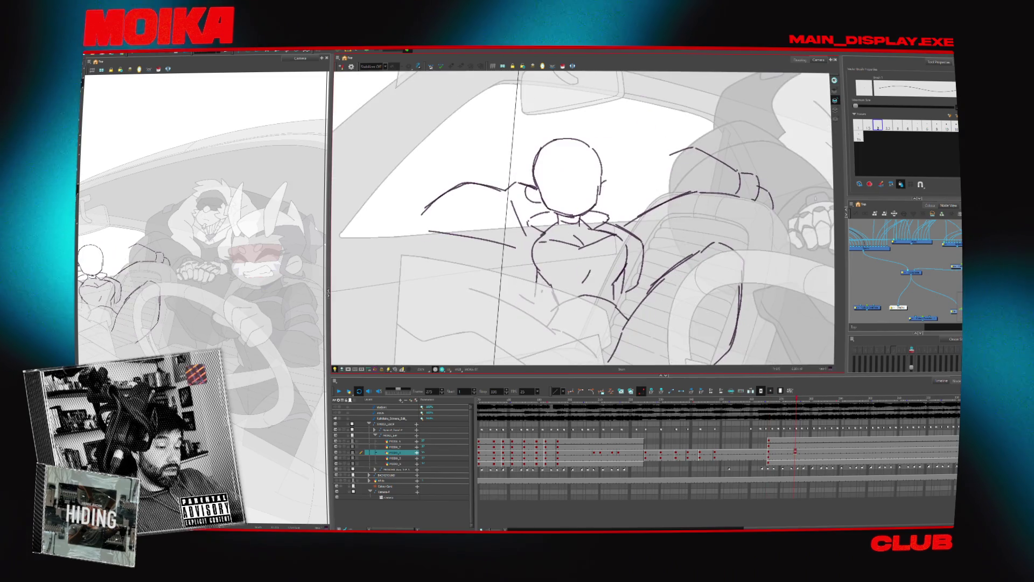
pyautogui.moveTo(567, 181); pyautogui.dragTo(568, 199)
pyautogui.moveTo(631, 185); pyautogui.dragTo(634, 202)
pyautogui.press('.')
pyautogui.scroll(2, 581, 218)
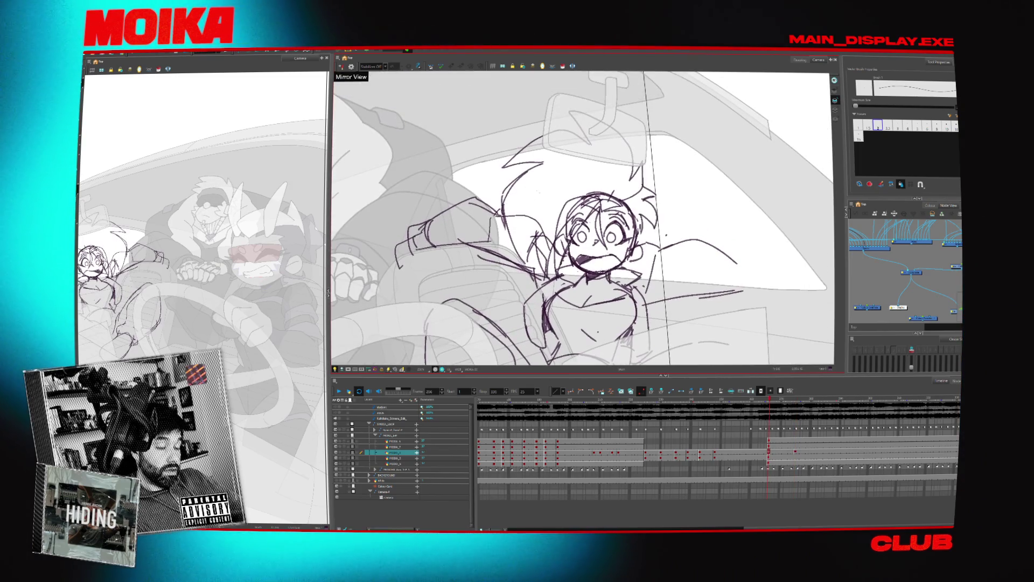
# Draw a curved hair stroke left of the head and compare it against the girl sketch.
pyautogui.press(',')
pyautogui.moveTo(545, 157); pyautogui.dragTo(511, 220)
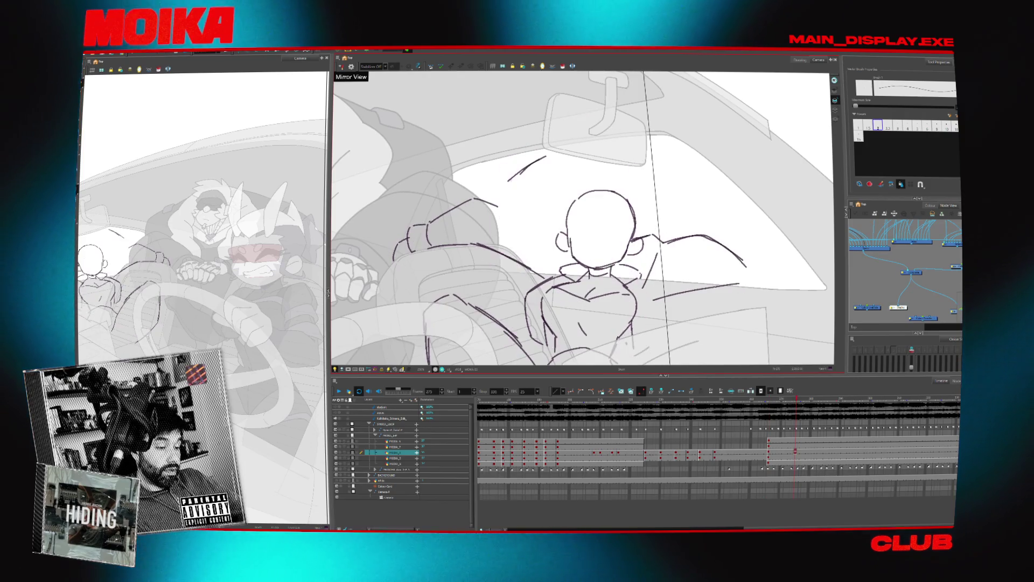
pyautogui.press('.')
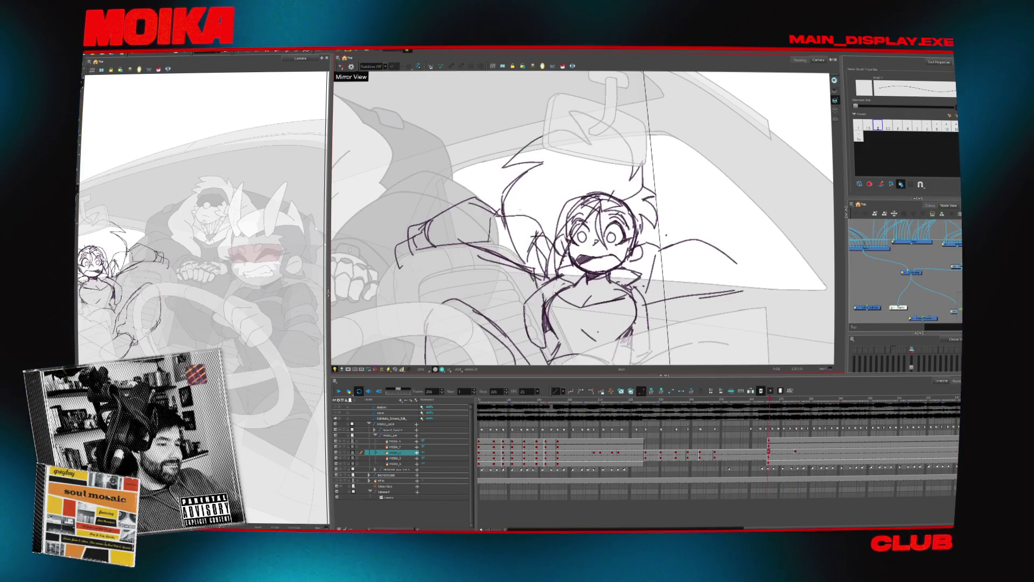
pyautogui.press(',')
pyautogui.press('.')
pyautogui.press(',')
pyautogui.press('.')
pyautogui.press(',')
pyautogui.press('.')
pyautogui.press(',')
pyautogui.press('.')
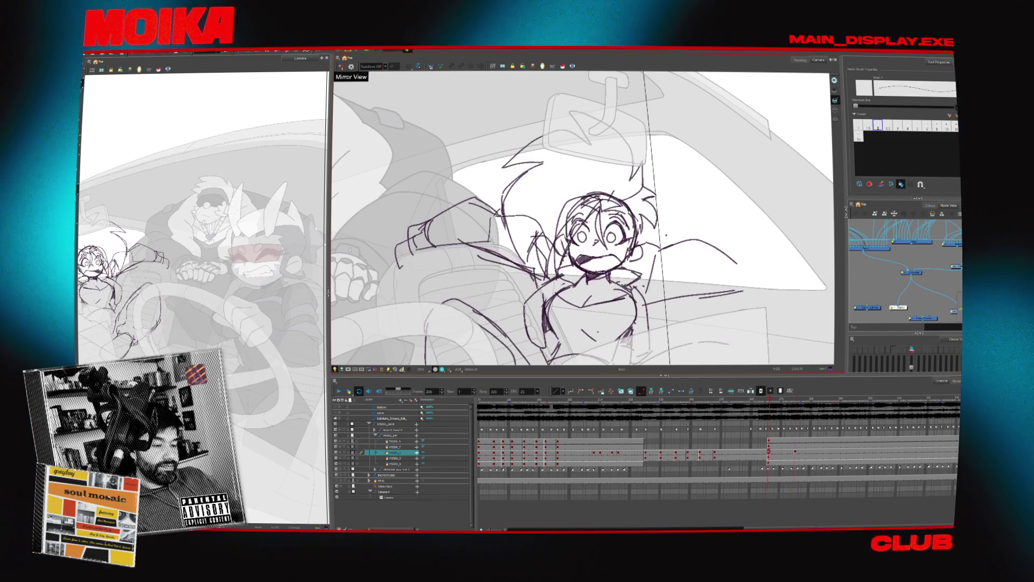
pyautogui.press(',')
pyautogui.press('.')
pyautogui.press(',')
pyautogui.press('.')
pyautogui.press(',')
# Toggle Mirror View and flip drawings to check the head sketch against the girl sketch.
pyautogui.press('.')
pyautogui.press(',')
pyautogui.press('.')
pyautogui.press('4')
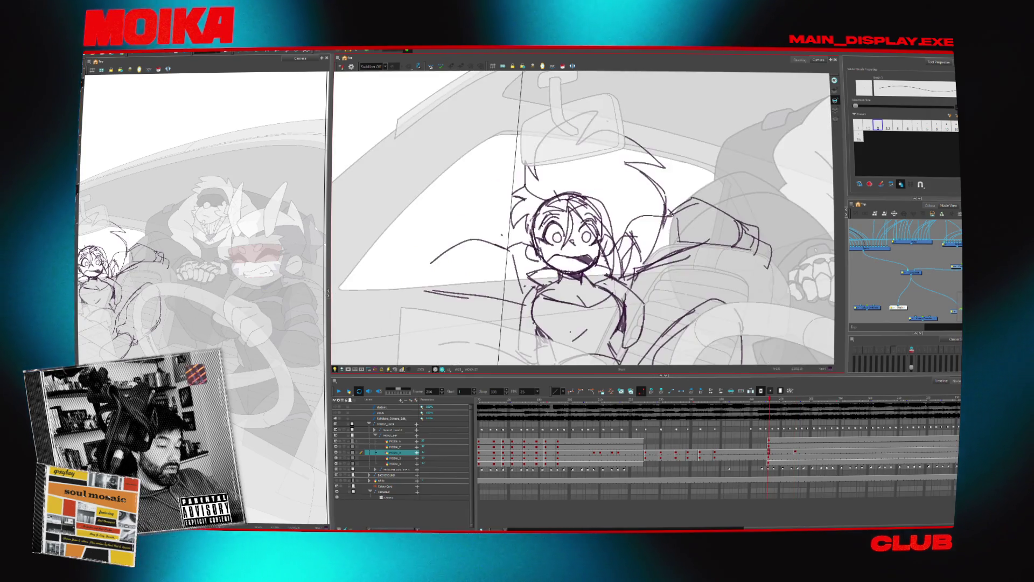
pyautogui.press('.')
pyautogui.press(',')
pyautogui.press('.')
pyautogui.press(',')
pyautogui.press('.')
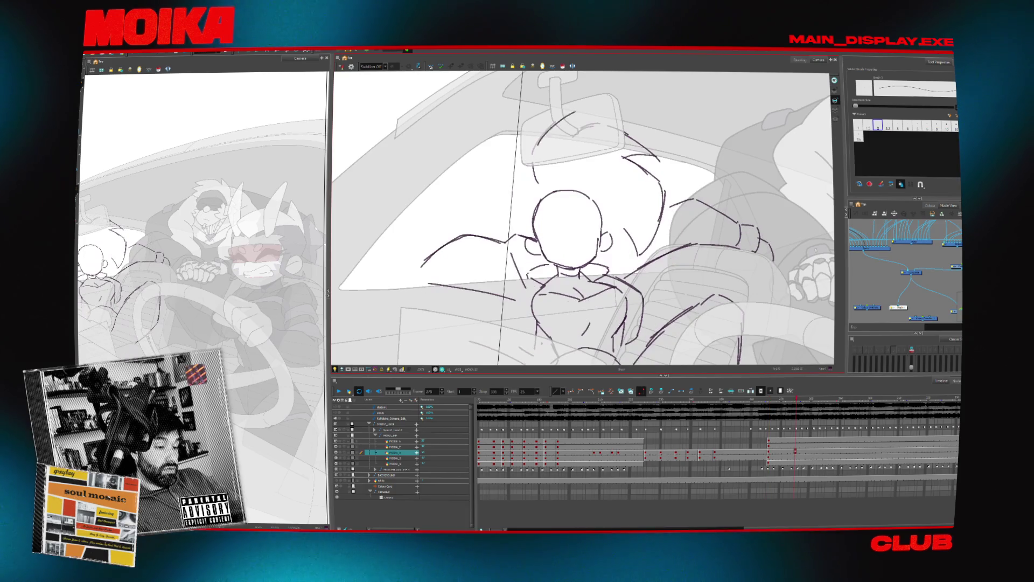
pyautogui.press(',')
pyautogui.press('4')
pyautogui.press('.')
pyautogui.press(',')
pyautogui.press('.')
# Flash adjacent drawings to check the open mouth and wide eyes against the girl sketch.
pyautogui.press(',')
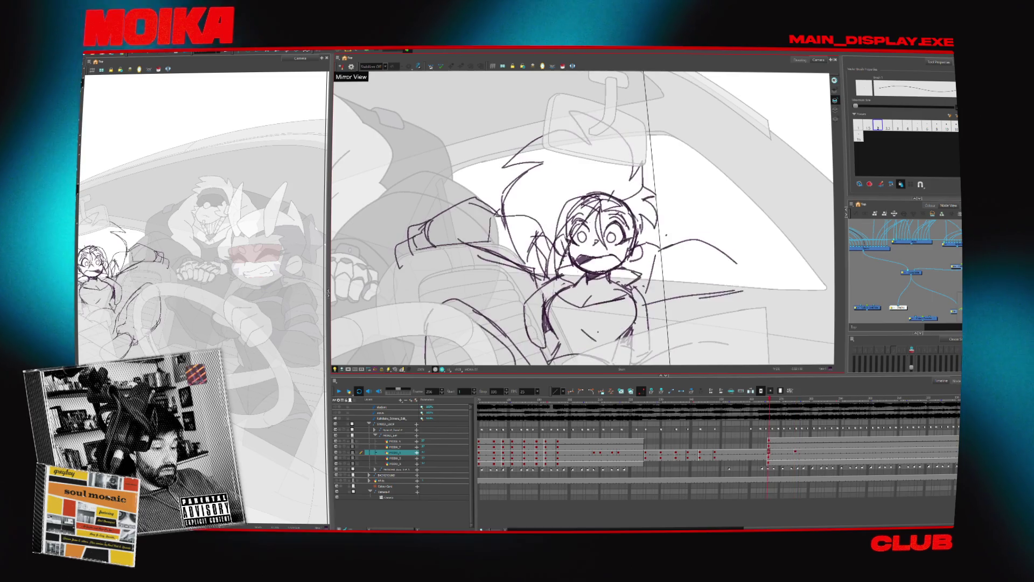
pyautogui.press('.')
pyautogui.press(',')
pyautogui.press('.')
pyautogui.press(',')
pyautogui.press('.')
pyautogui.press(',')
pyautogui.press('.')
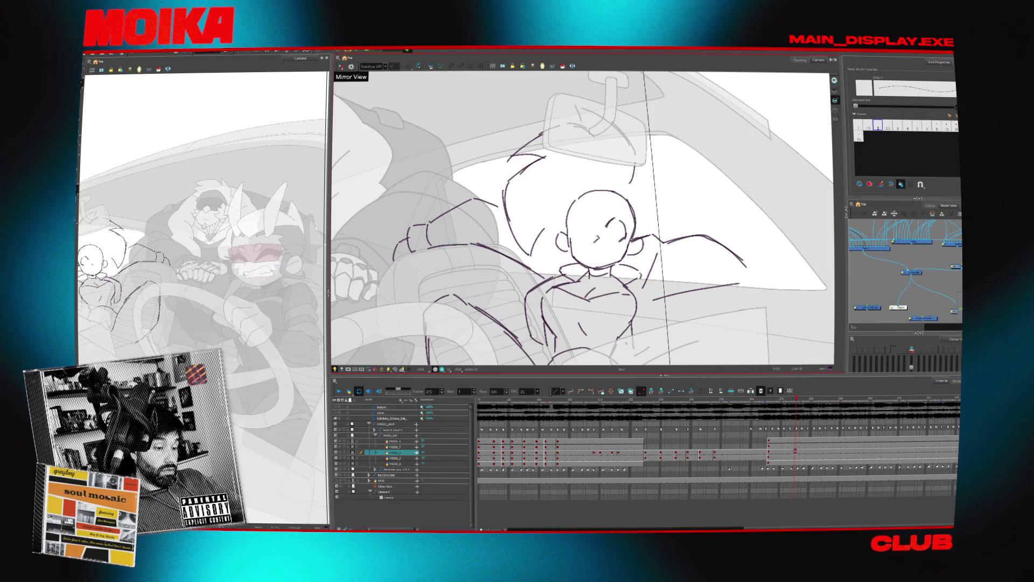
pyautogui.press(',')
pyautogui.press('.')
pyautogui.press(',')
pyautogui.press('.')
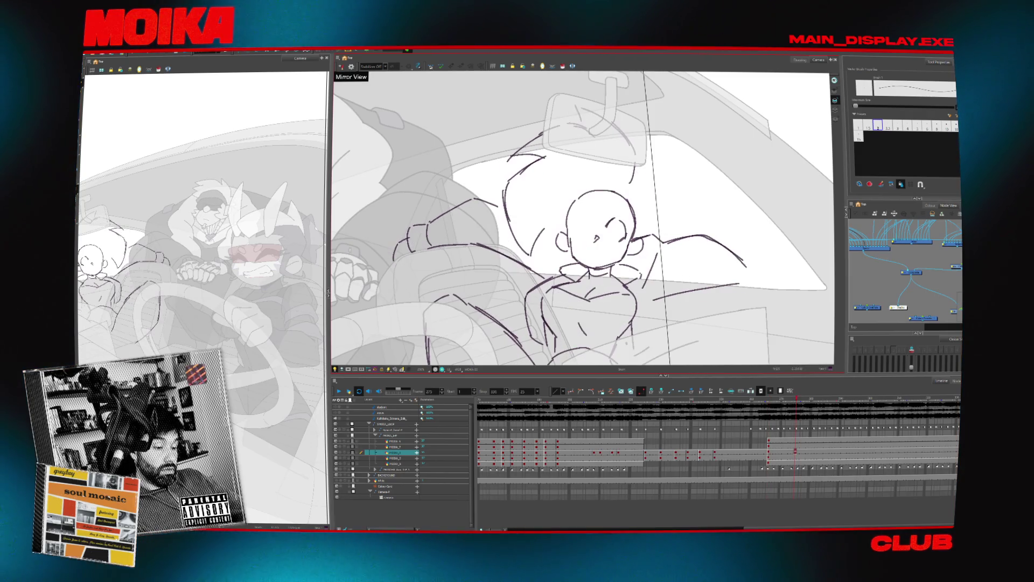
pyautogui.press(',')
pyautogui.press('.')
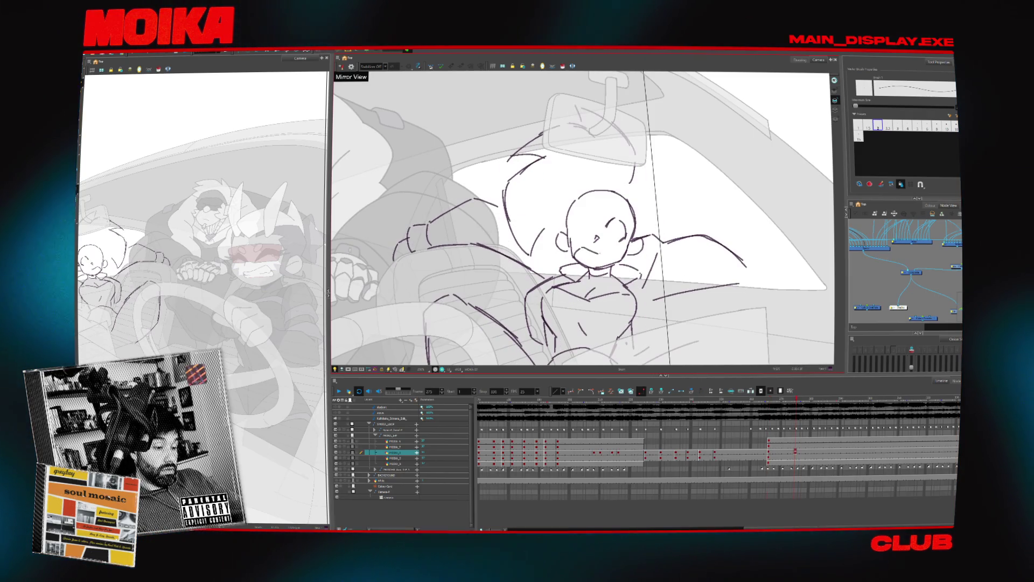
pyautogui.press(',')
pyautogui.press('.')
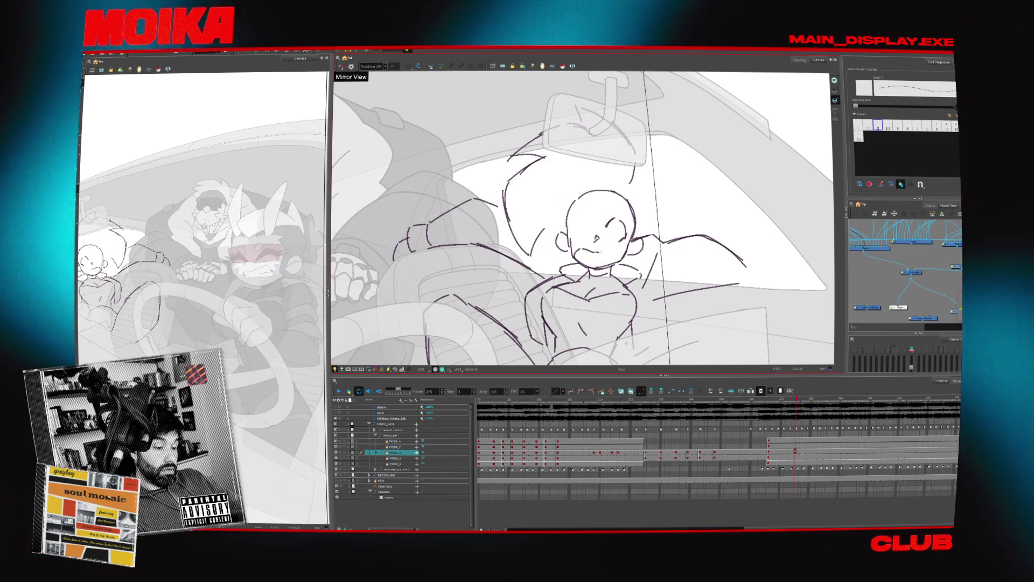
pyautogui.press(',')
pyautogui.press('.')
pyautogui.press(',')
pyautogui.press('.')
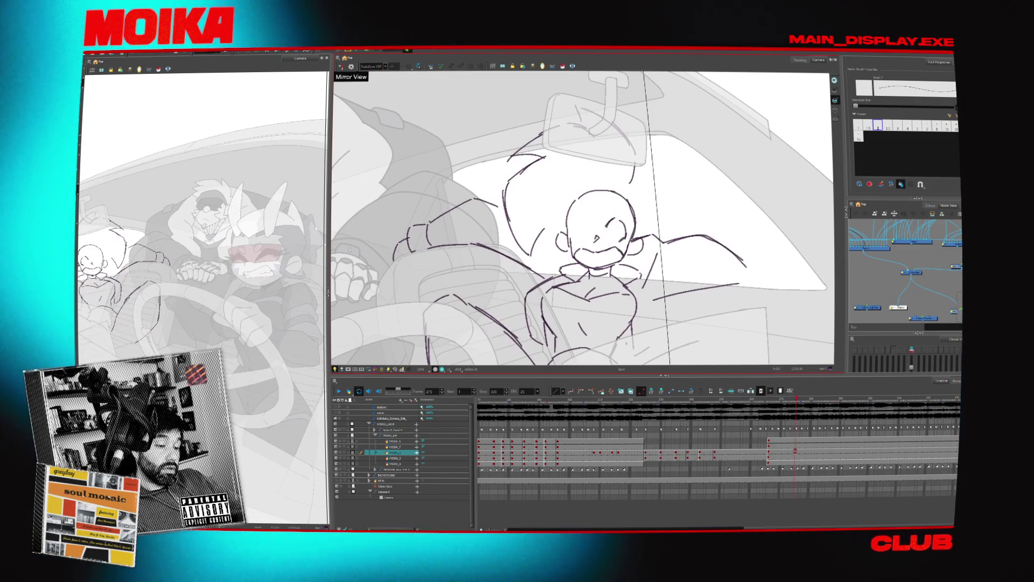
pyautogui.press(',')
pyautogui.press('.')
pyautogui.press(',')
pyautogui.press('.')
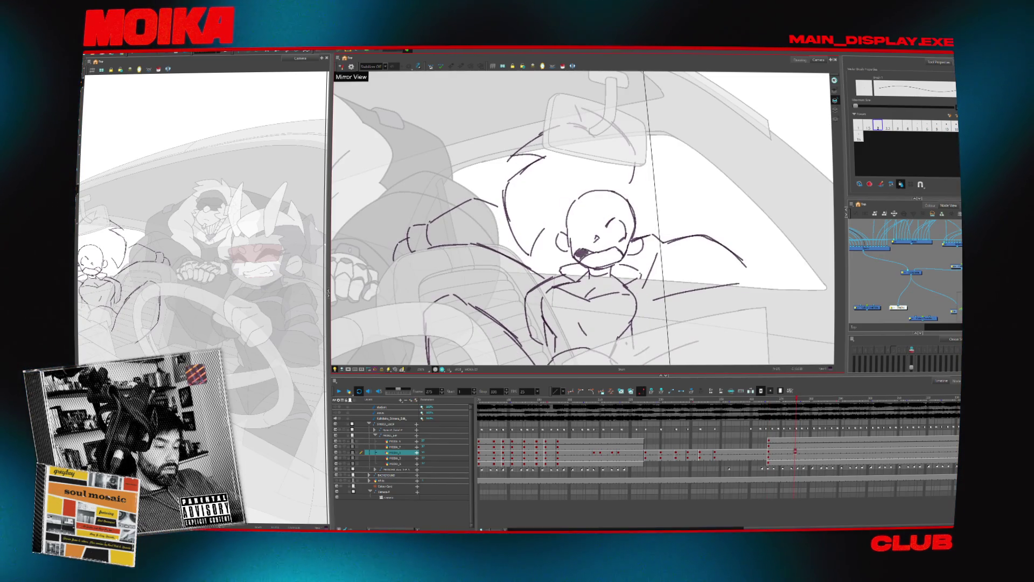
pyautogui.press(',')
pyautogui.press('.')
pyautogui.press(',')
pyautogui.press('.')
pyautogui.press(',')
pyautogui.press('.')
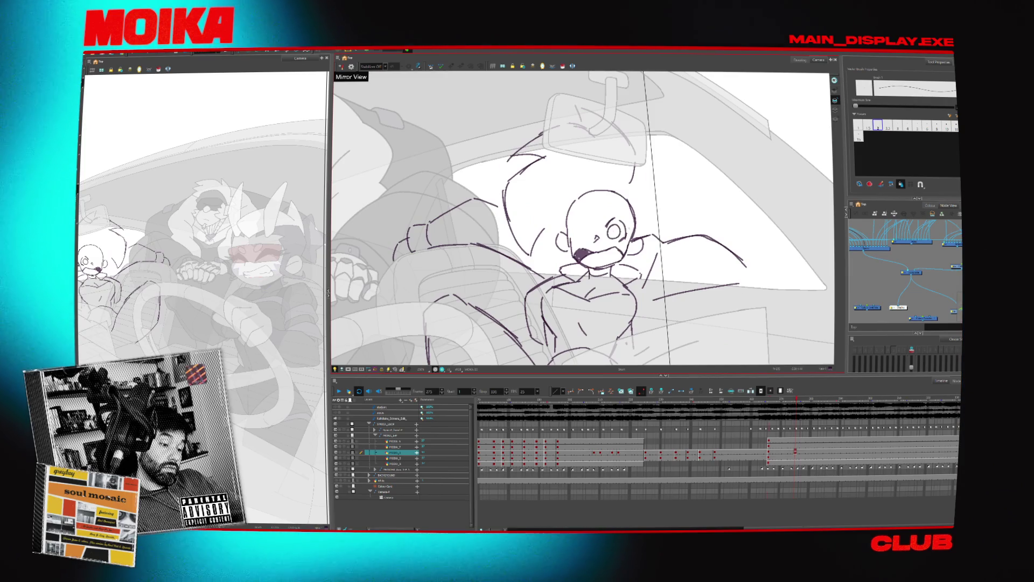
# Mirror the view and flash neighbouring drawings to check the right eye, ear and face.
pyautogui.press('m')
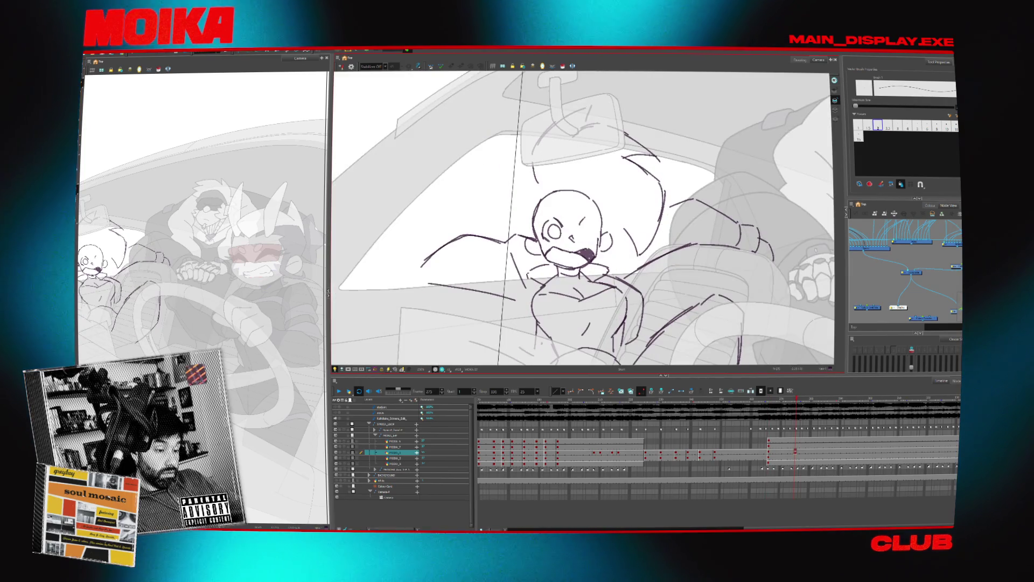
pyautogui.press(',')
pyautogui.press('.')
pyautogui.press(',')
pyautogui.press('.')
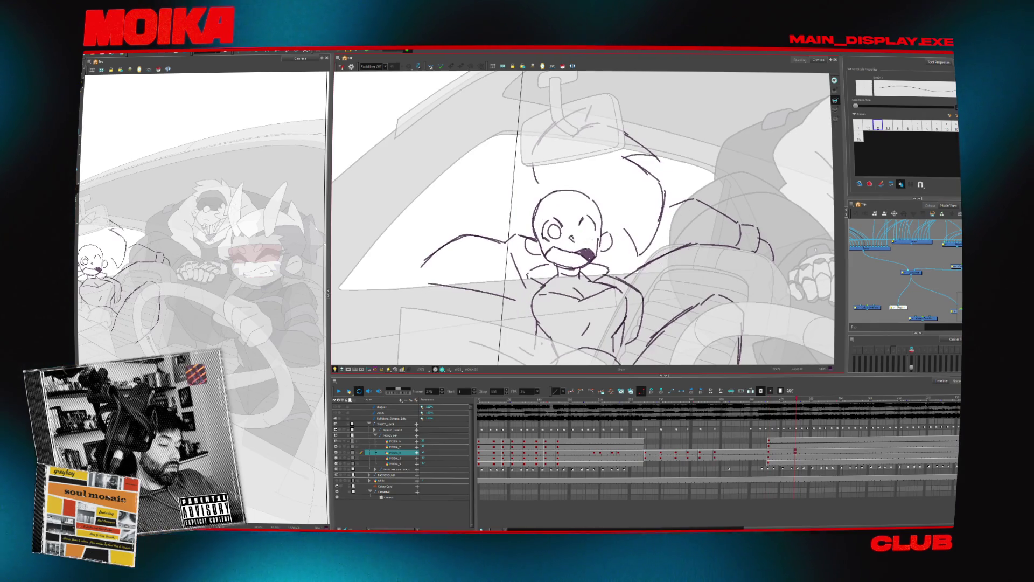
pyautogui.press(',')
pyautogui.press('.')
pyautogui.press(',')
pyautogui.press('.')
pyautogui.press('4')
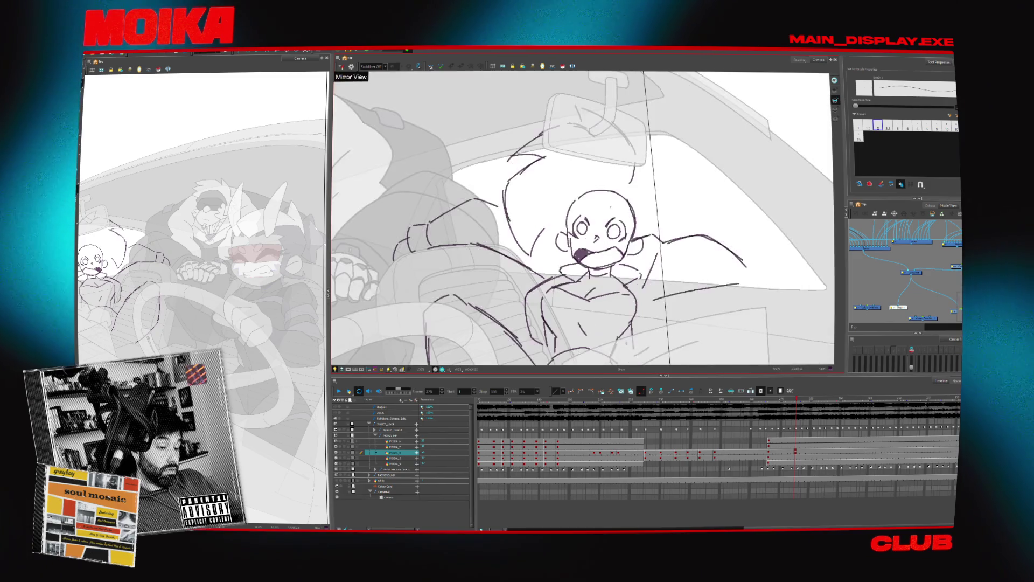
pyautogui.press(',')
pyautogui.press('.')
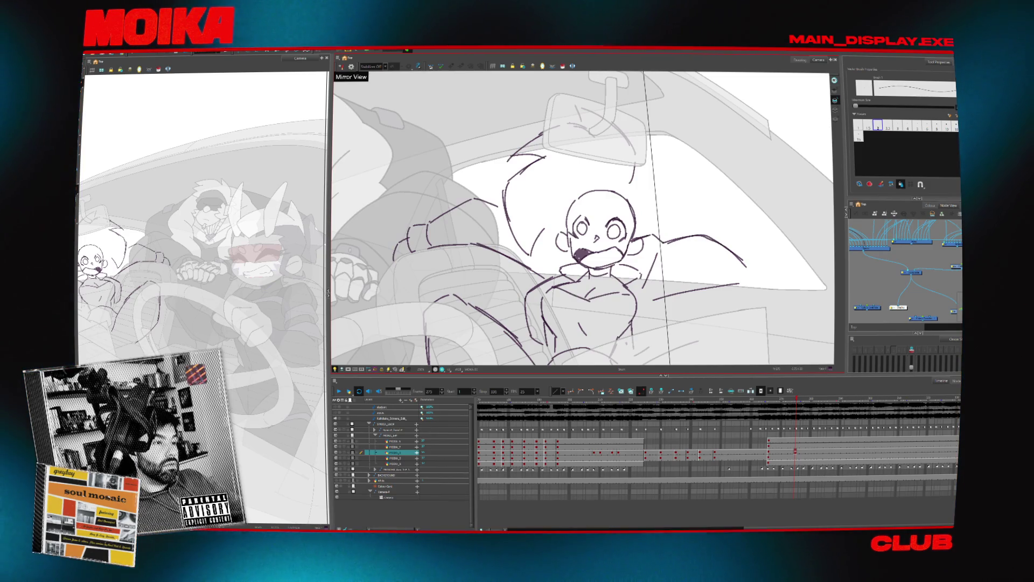
# Flip between neighbouring head poses, ending back on the spiky-hair drawing.
pyautogui.press(',')
pyautogui.press('.')
pyautogui.press(',')
pyautogui.press('.')
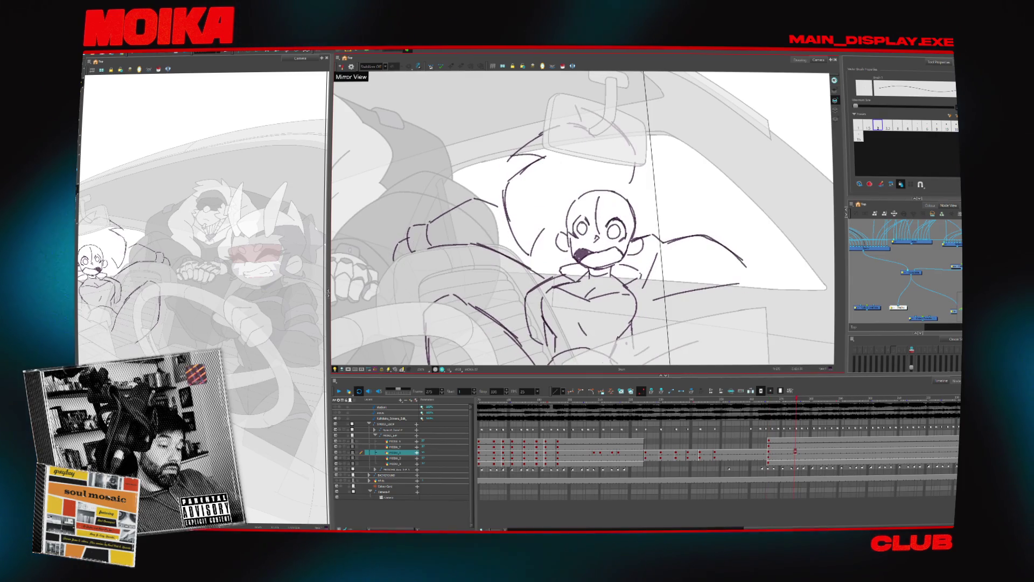
pyautogui.press('.')
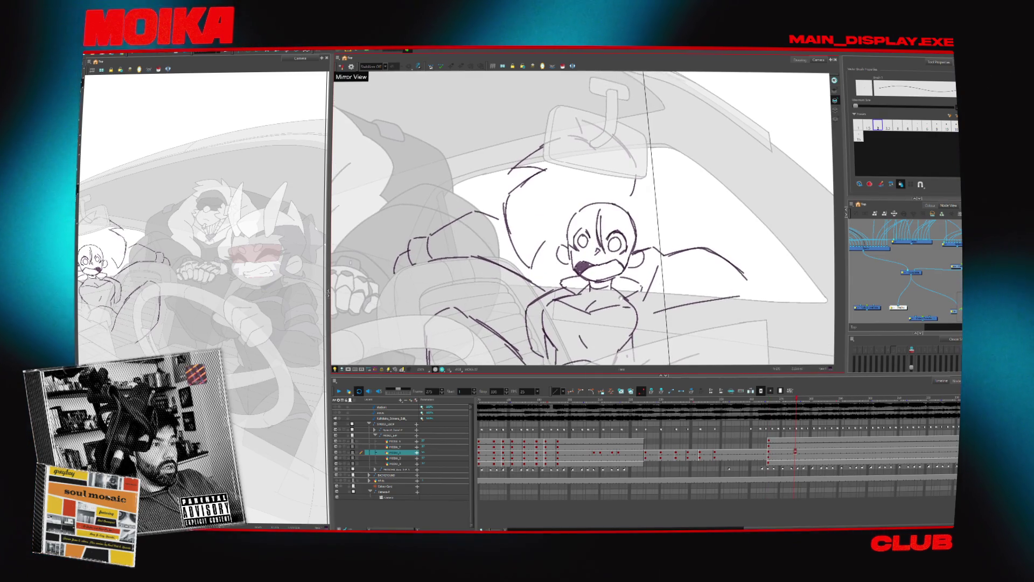
pyautogui.press('.')
pyautogui.press(',')
pyautogui.press('.')
pyautogui.press(',')
pyautogui.press('.')
pyautogui.press(',')
pyautogui.press('.')
pyautogui.press(',')
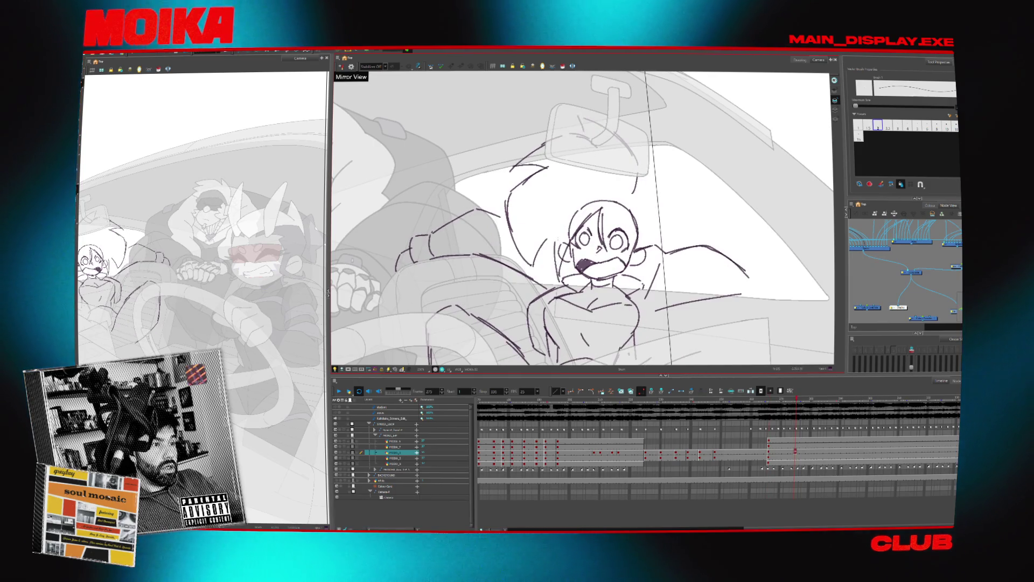
pyautogui.press('.')
pyautogui.press(',')
pyautogui.press(',')
pyautogui.press('.')
pyautogui.press(',')
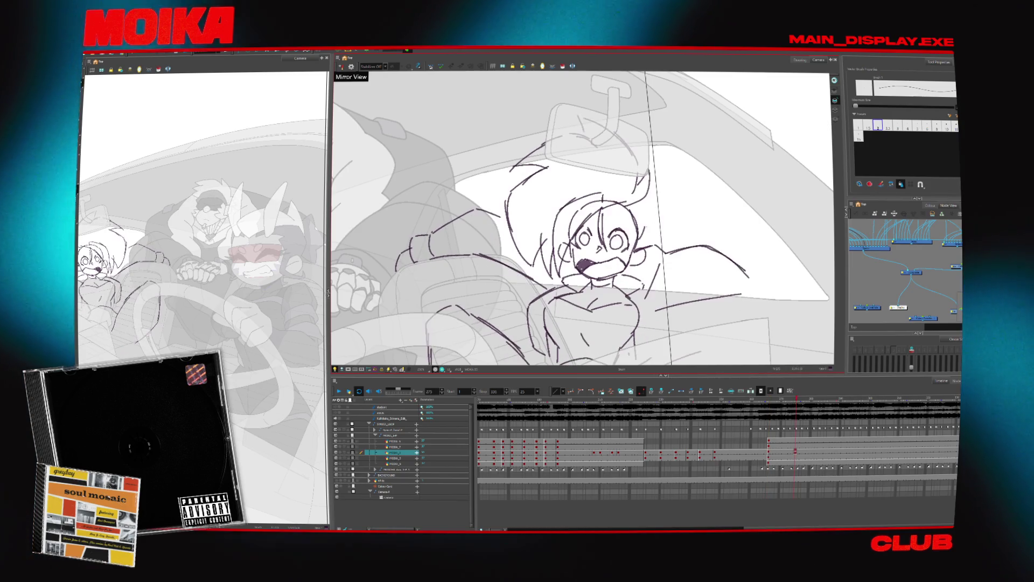
# Turn Mirror View off, pan to centre the passenger, switch to the Eraser, then open Windows search.
pyautogui.press('4')
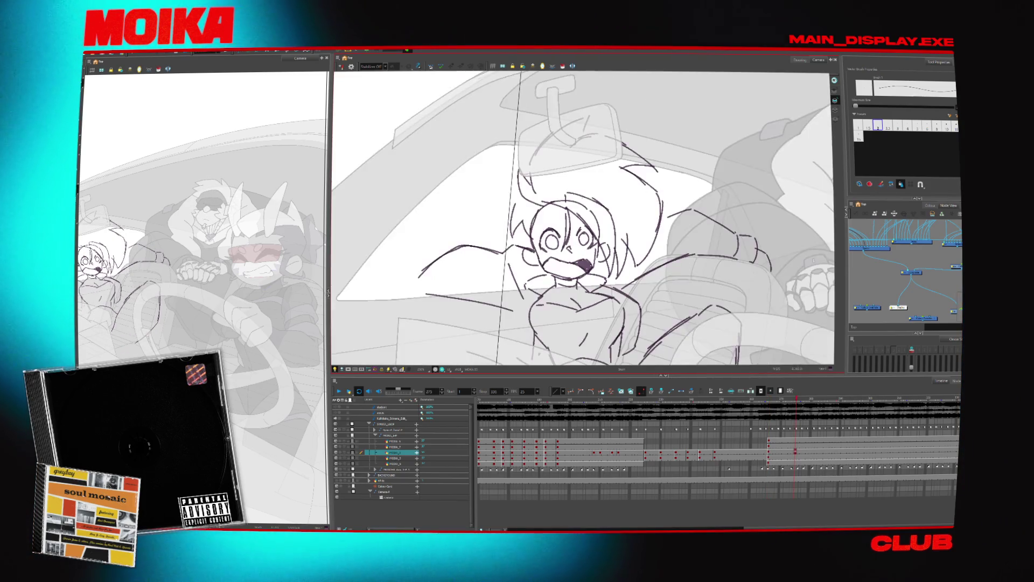
pyautogui.moveTo(538, 216); pyautogui.dragTo(585, 215)
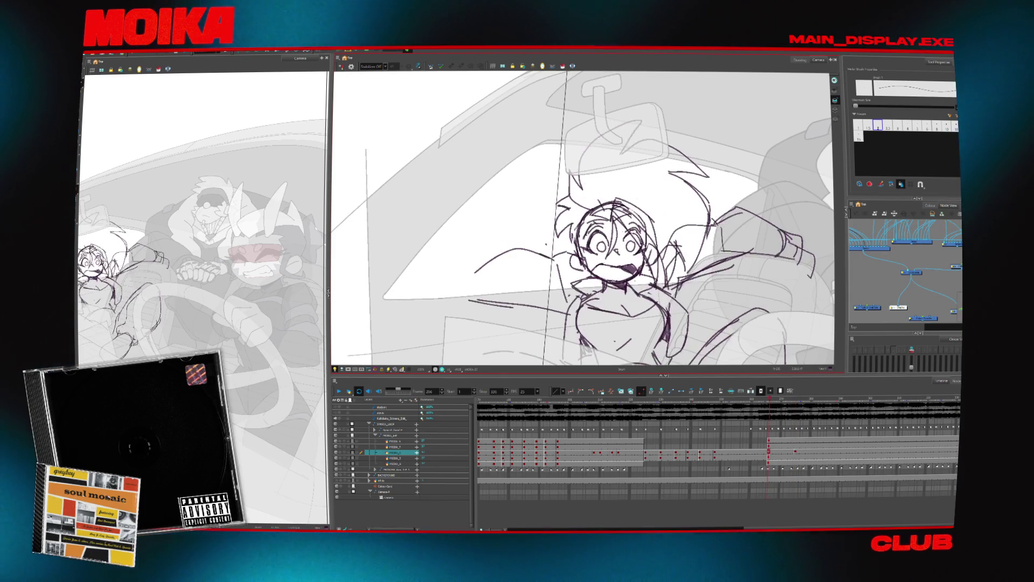
pyautogui.hotkey('alt', 'e')
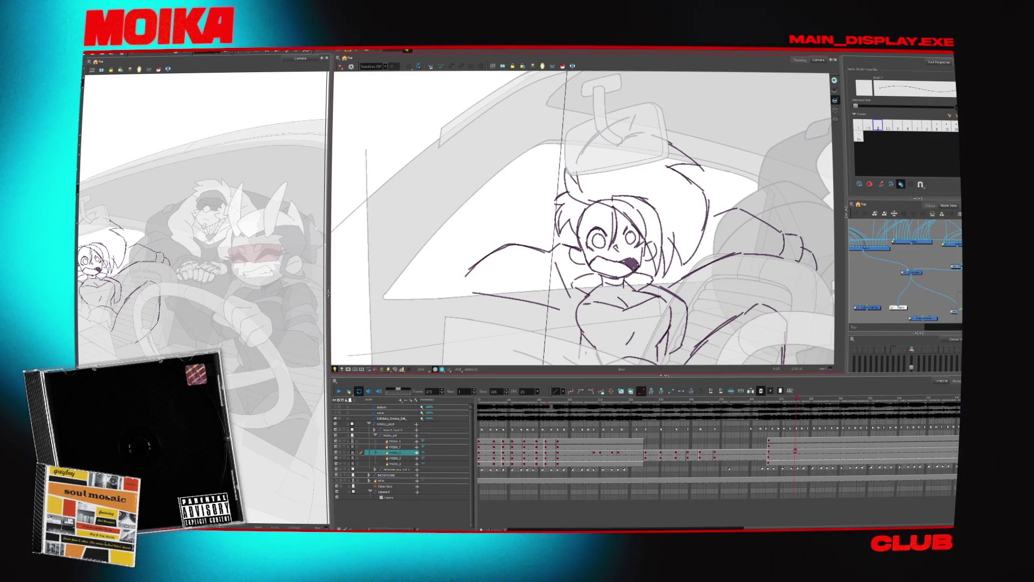
pyautogui.press('super')
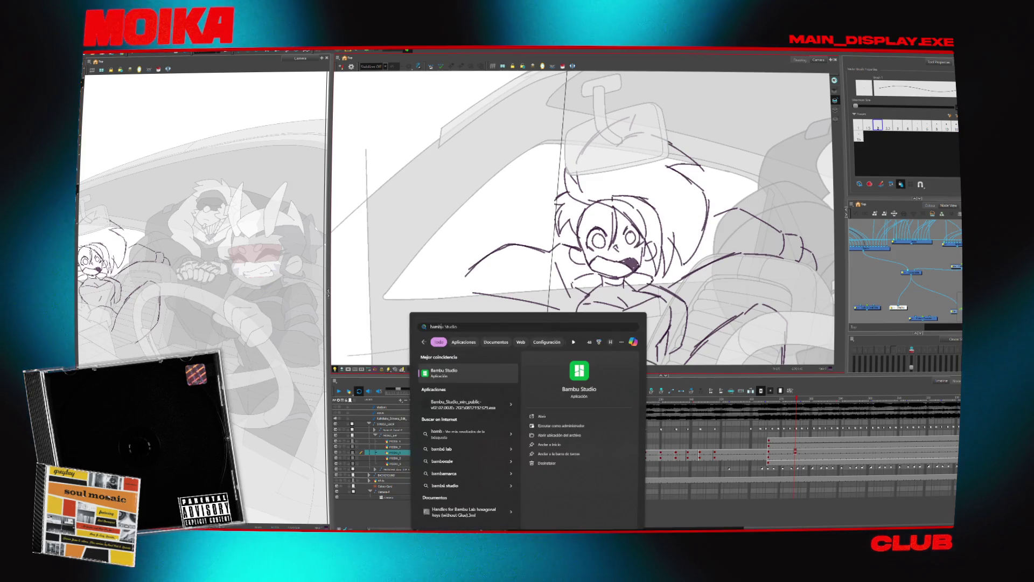
# Dismiss the Start menu's Bambu Studio search results to return to the Harmony workspace.
pyautogui.press('Escape')
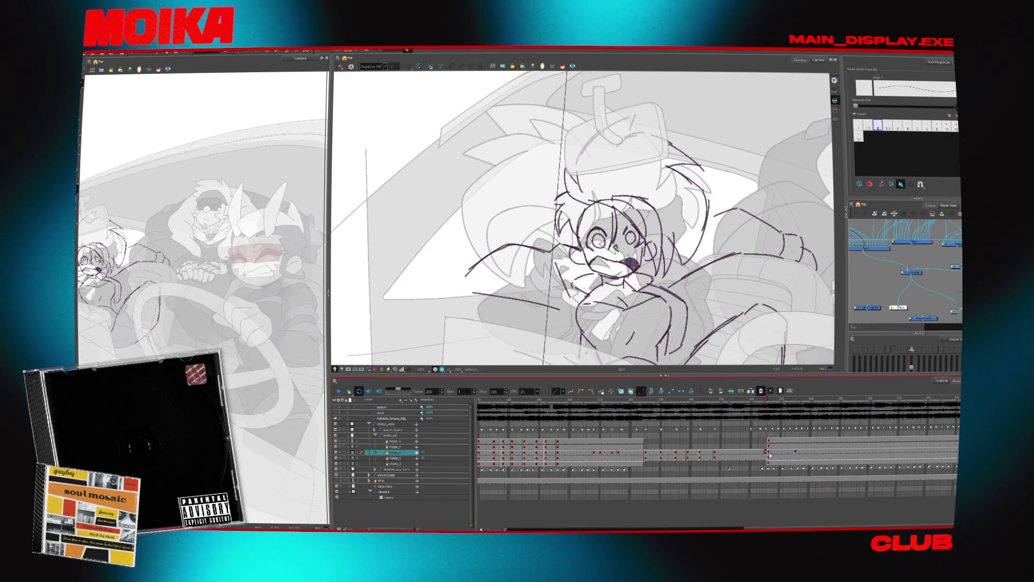
# Scrub the timeline to frames 301 and 302, then back to frame 187.
pyautogui.click(821, 451)
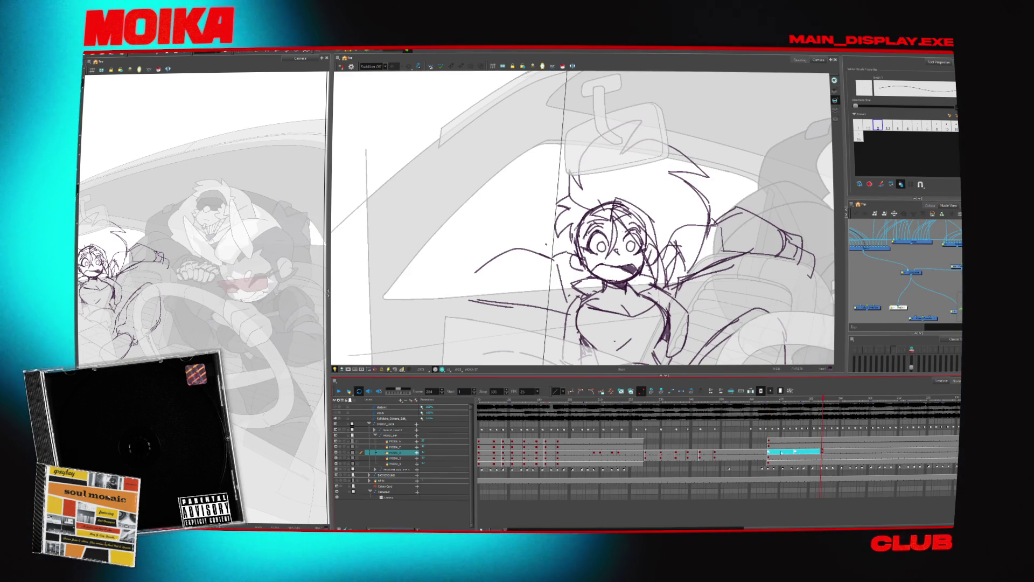
pyautogui.click(873, 451)
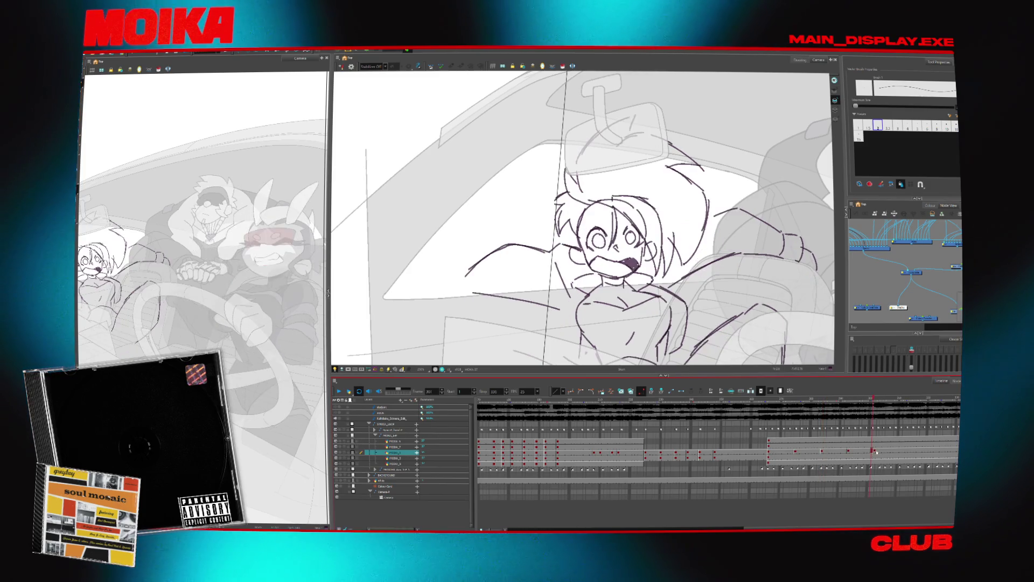
pyautogui.click(876, 452)
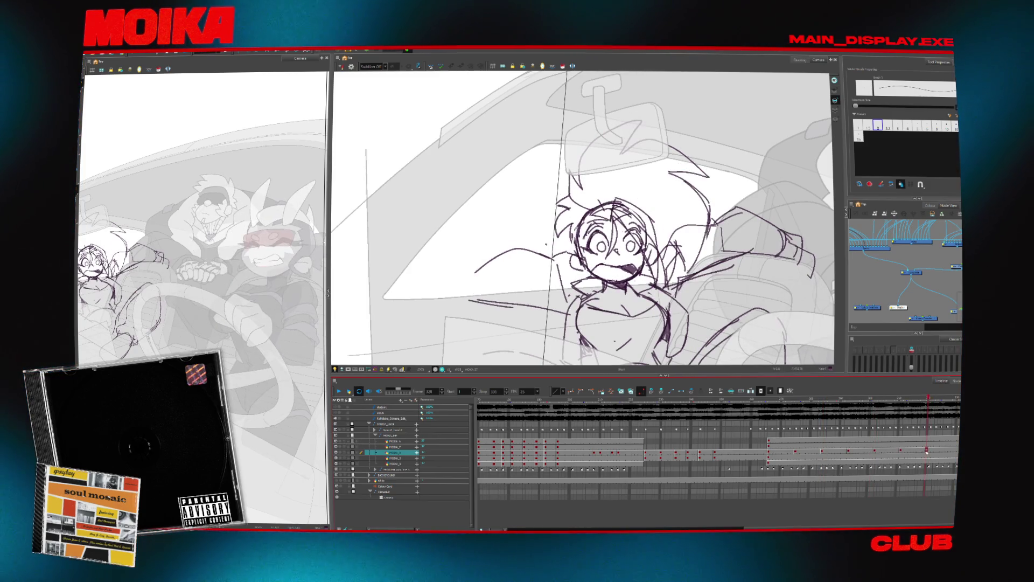
pyautogui.click(694, 400)
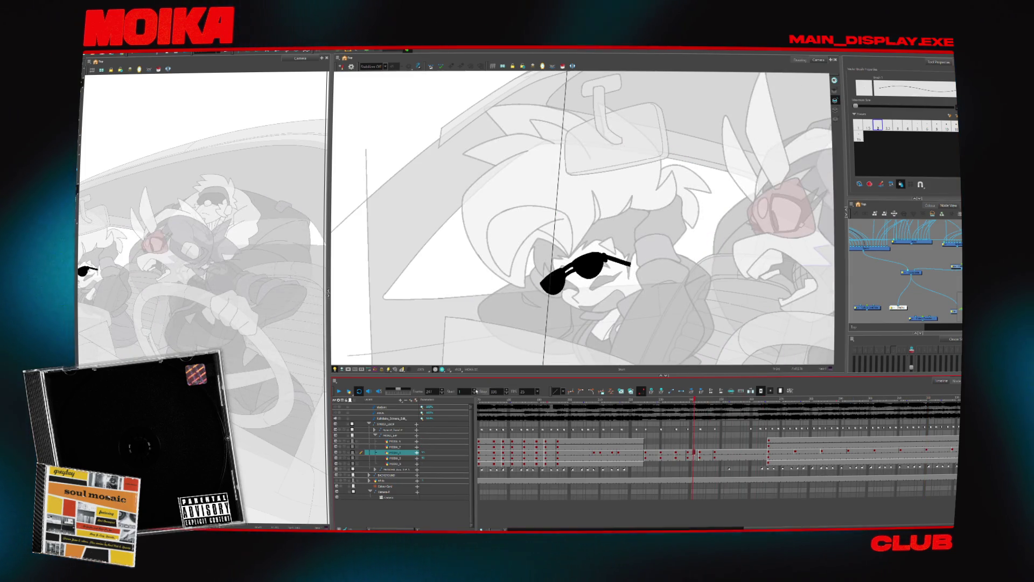
pyautogui.click(529, 406)
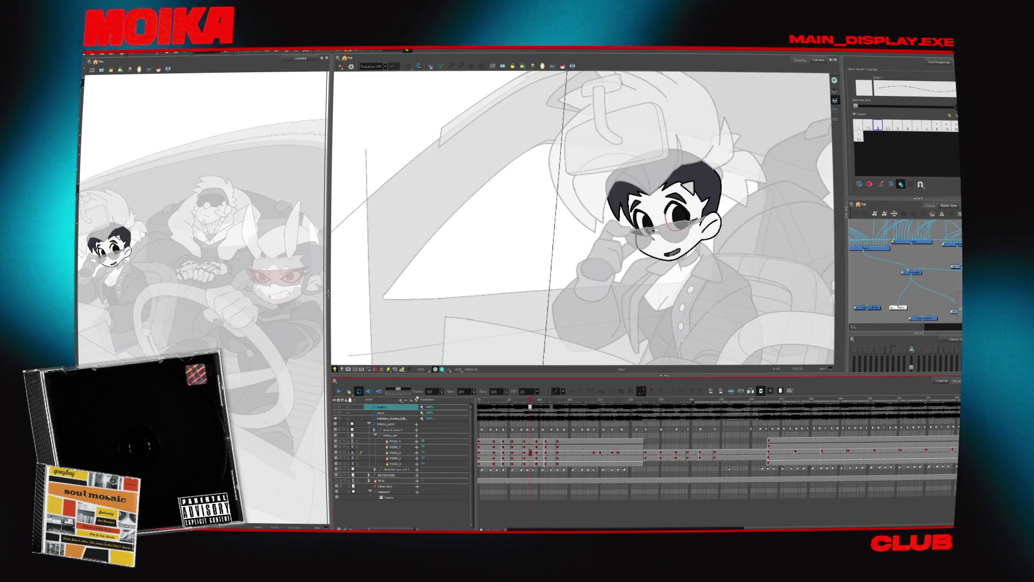
# Play the scene from frame 187, stop near frame 200, resume, then jump back to review.
pyautogui.click(339, 390)
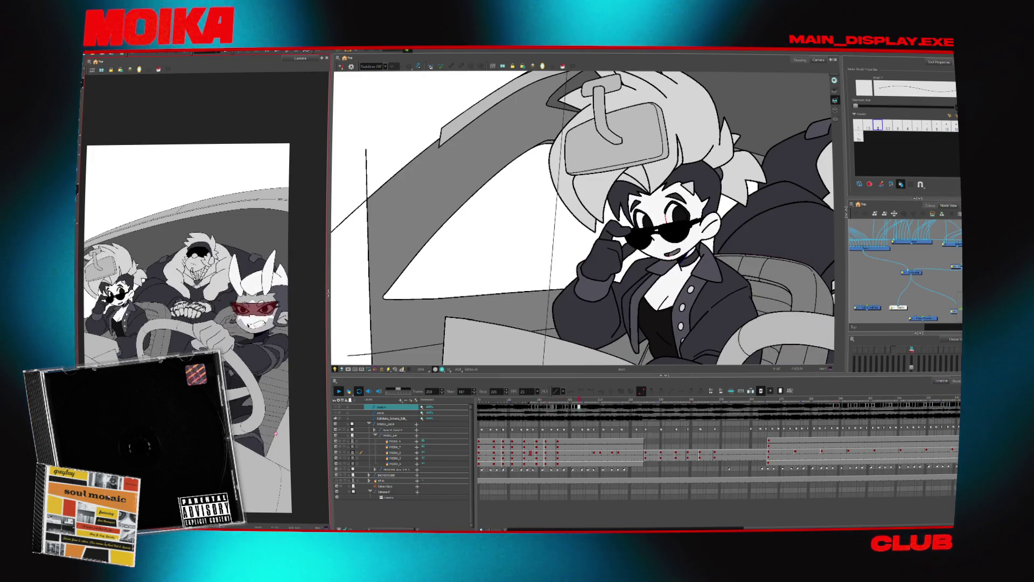
pyautogui.click(571, 401)
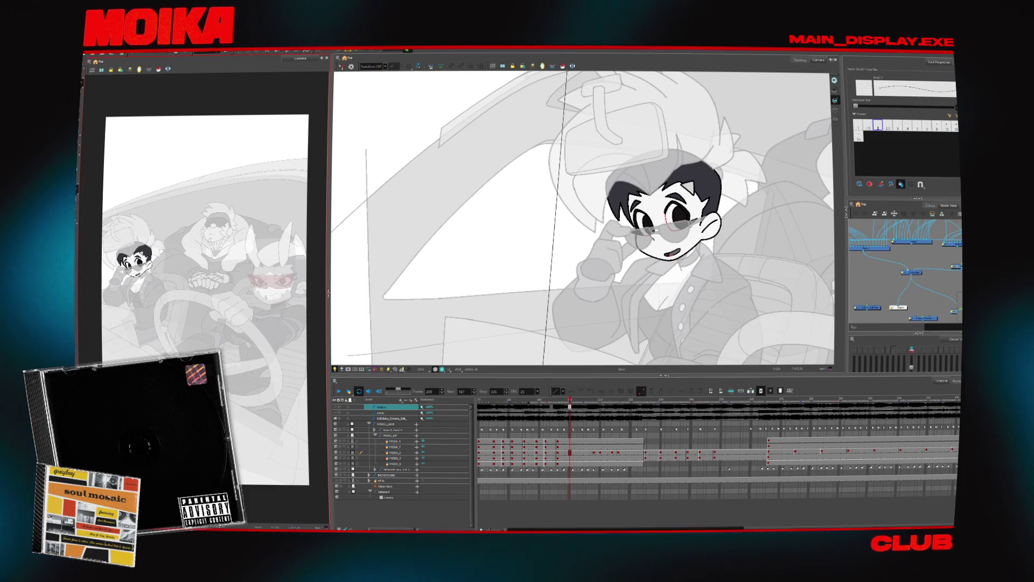
pyautogui.click(340, 391)
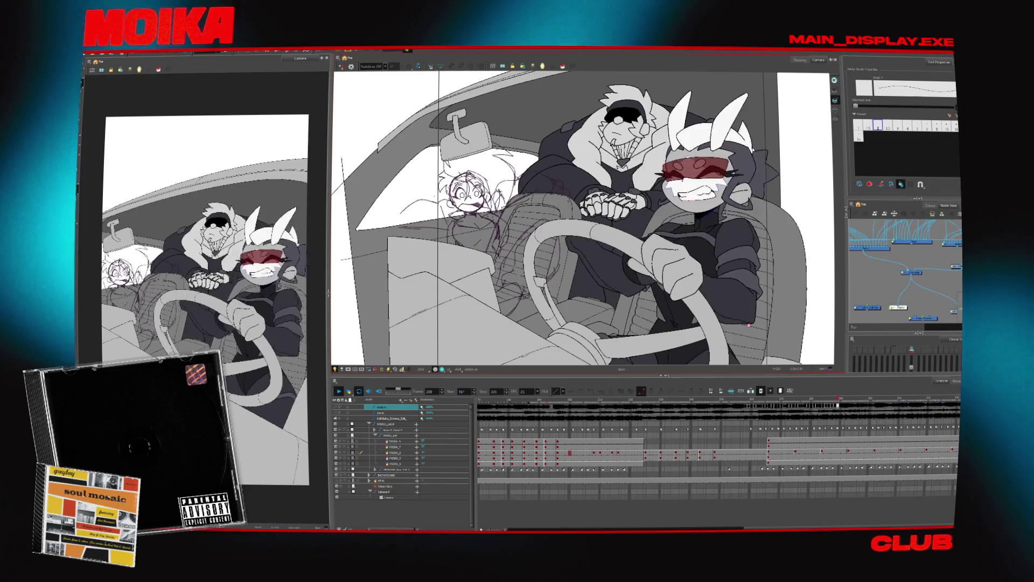
pyautogui.click(803, 399)
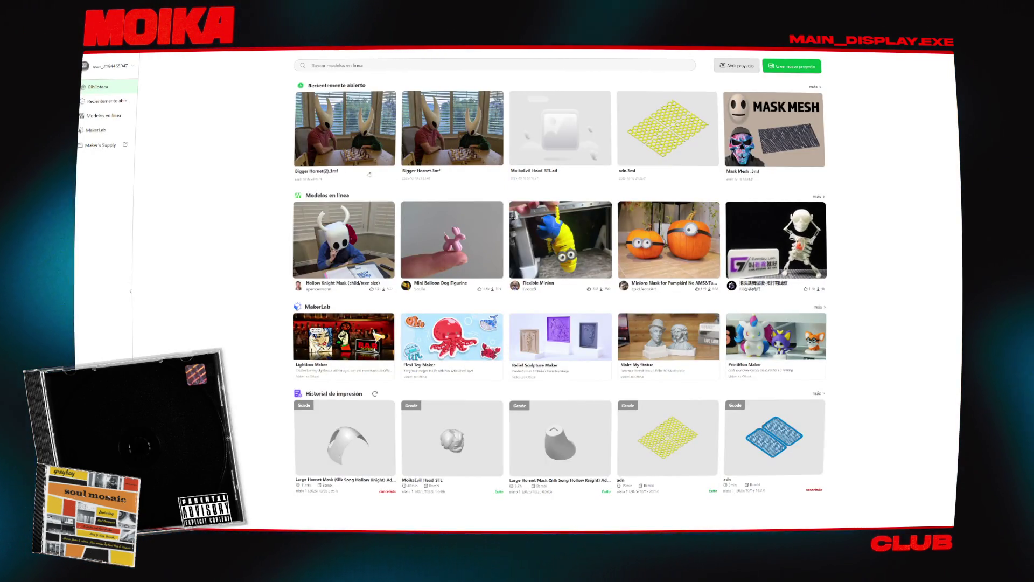
# Open Bigger Hornet(2).3mf from Recent, dismissing the new-version prompt and tips dialog.
pyautogui.click(324, 171)
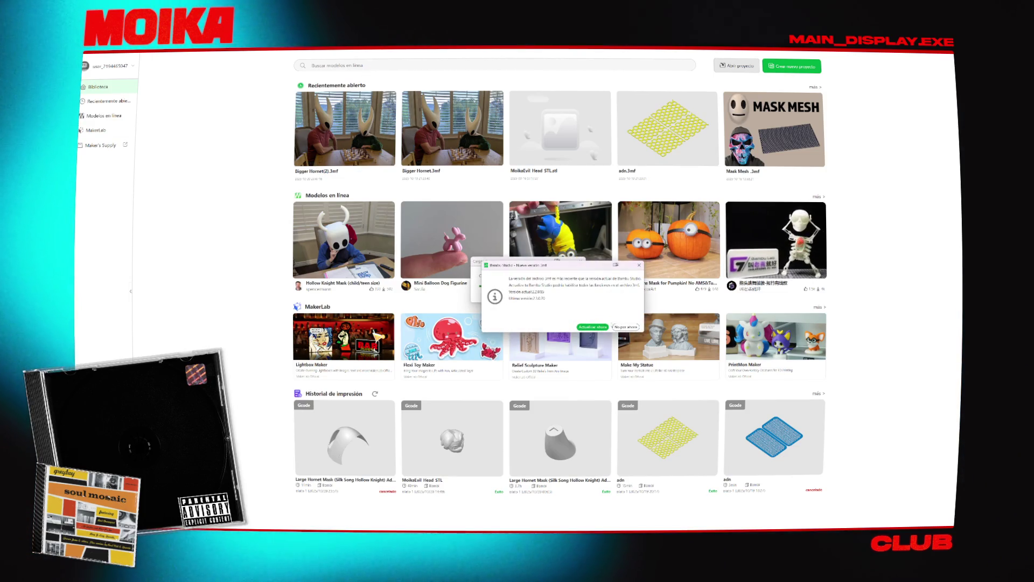
pyautogui.click(625, 327)
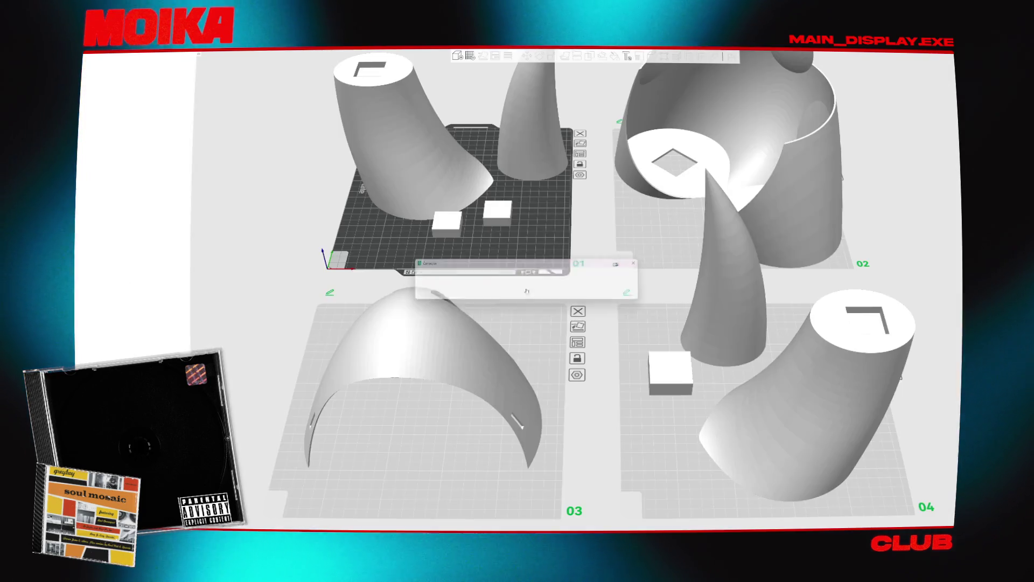
pyautogui.click(630, 289)
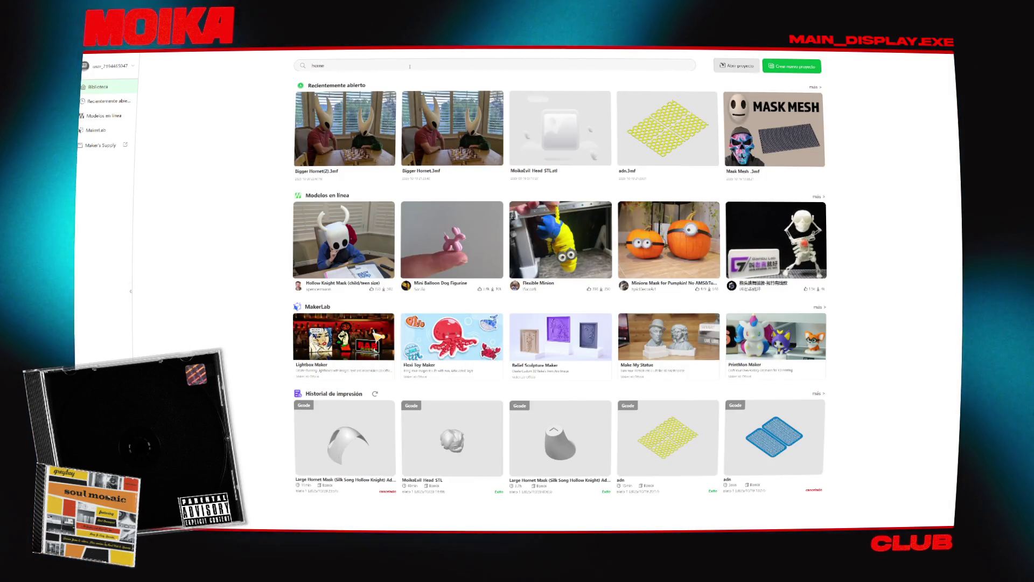
# Search online models for 'hornet cosplay' and preview the Hornet mask model's details.
pyautogui.write('net cosplay')
pyautogui.press('Return')
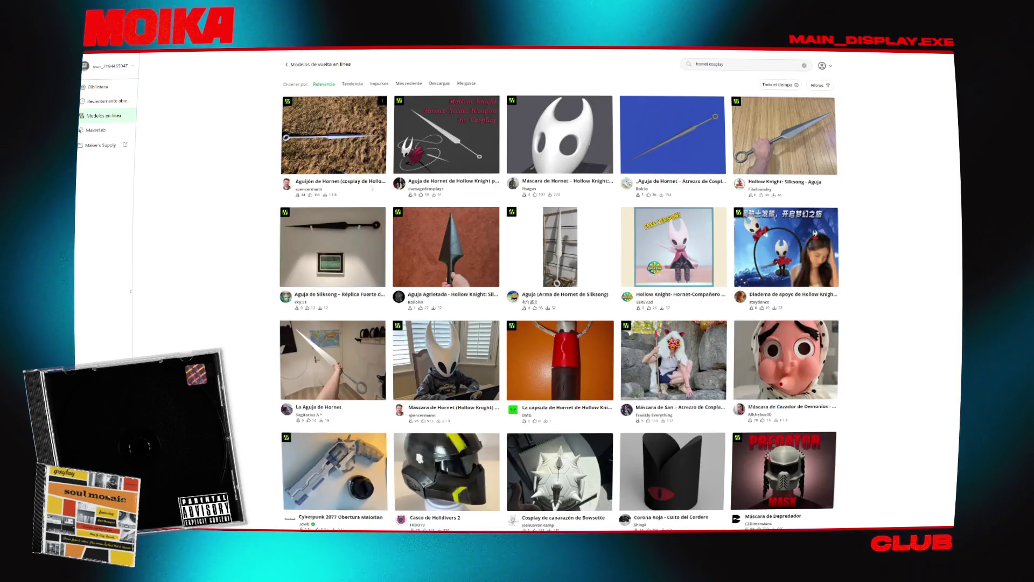
pyautogui.scroll(-2, 462, 294)
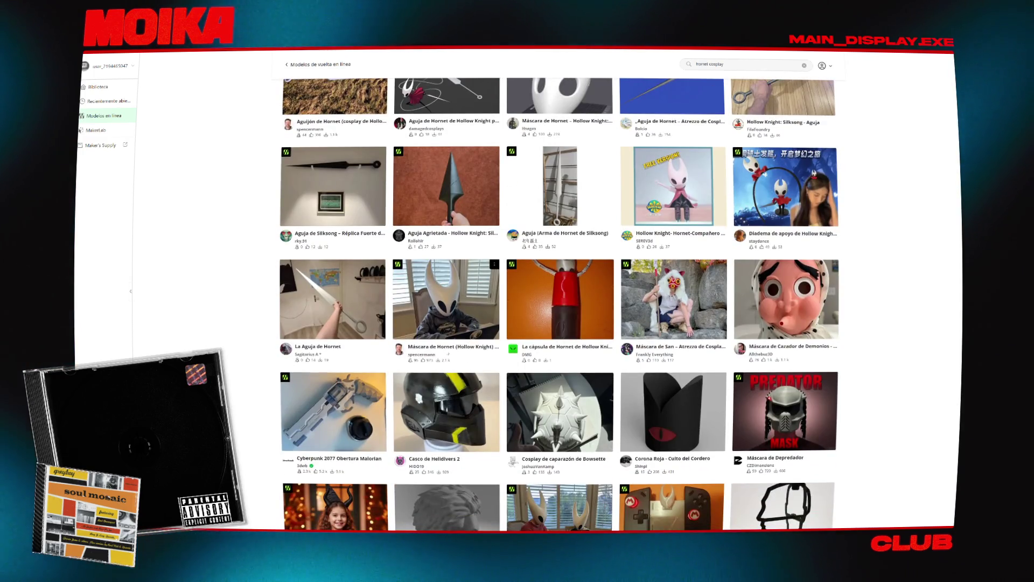
pyautogui.scroll(-2, 447, 353)
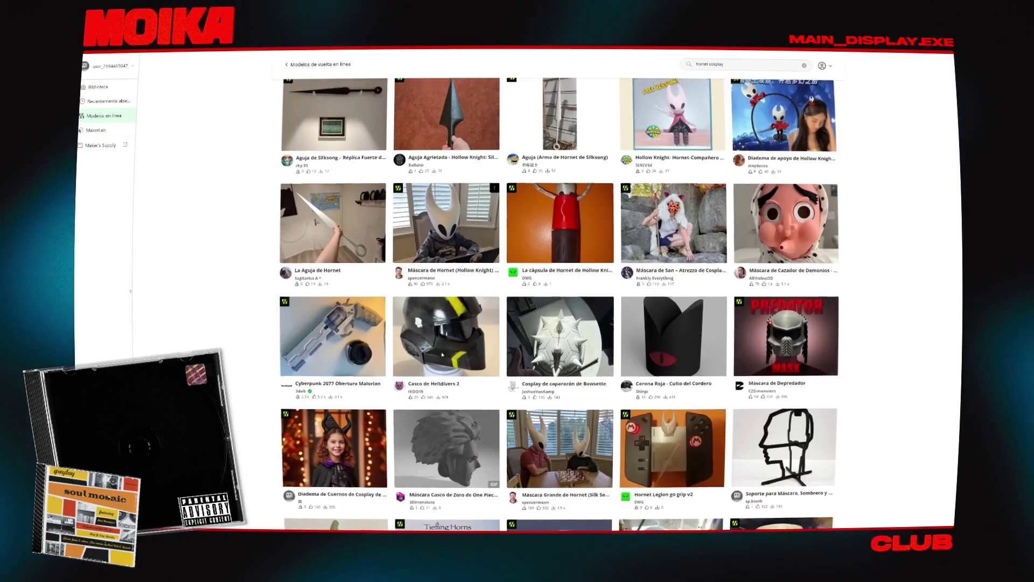
pyautogui.scroll(-2, 443, 354)
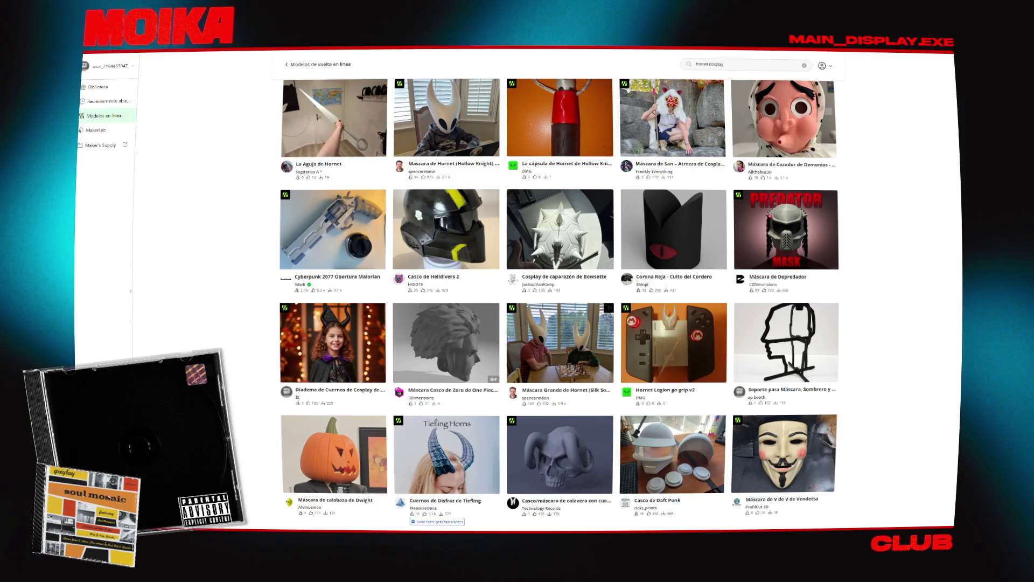
pyautogui.click(417, 168)
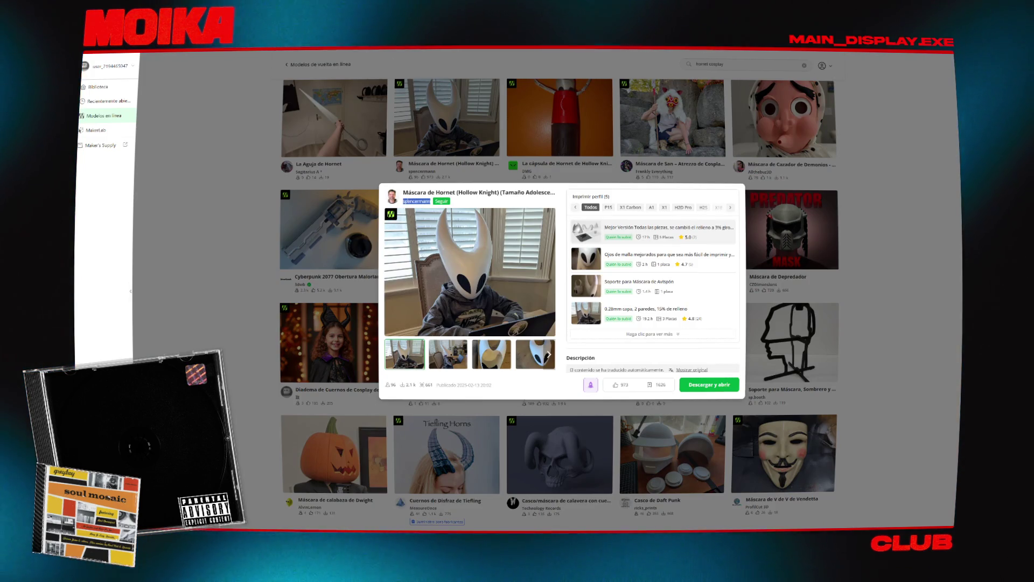
pyautogui.click(443, 141)
pyautogui.scroll(2, 443, 141)
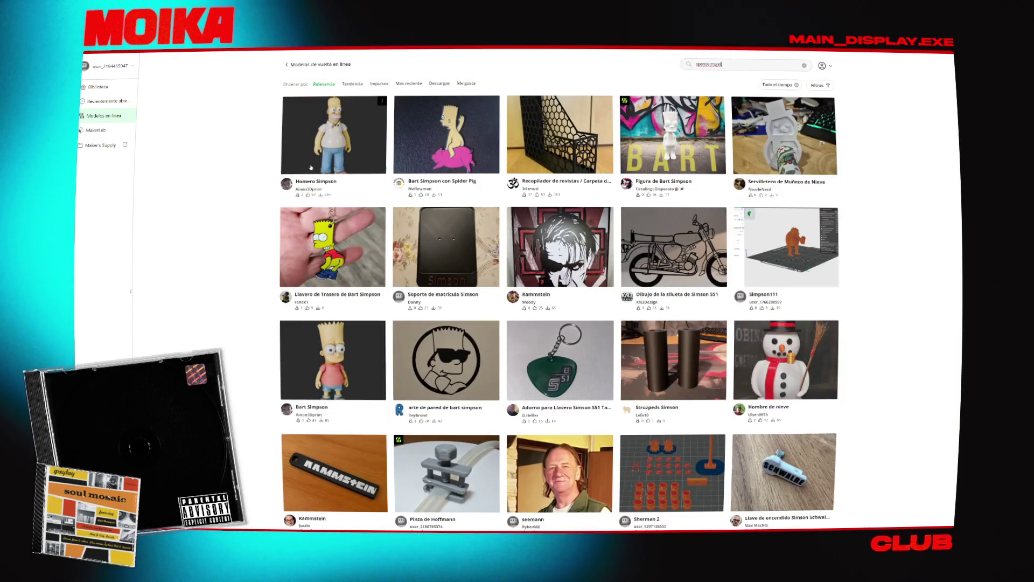
# Search the online models for 'homer mask'.
pyautogui.scroll(-1, 311, 168)
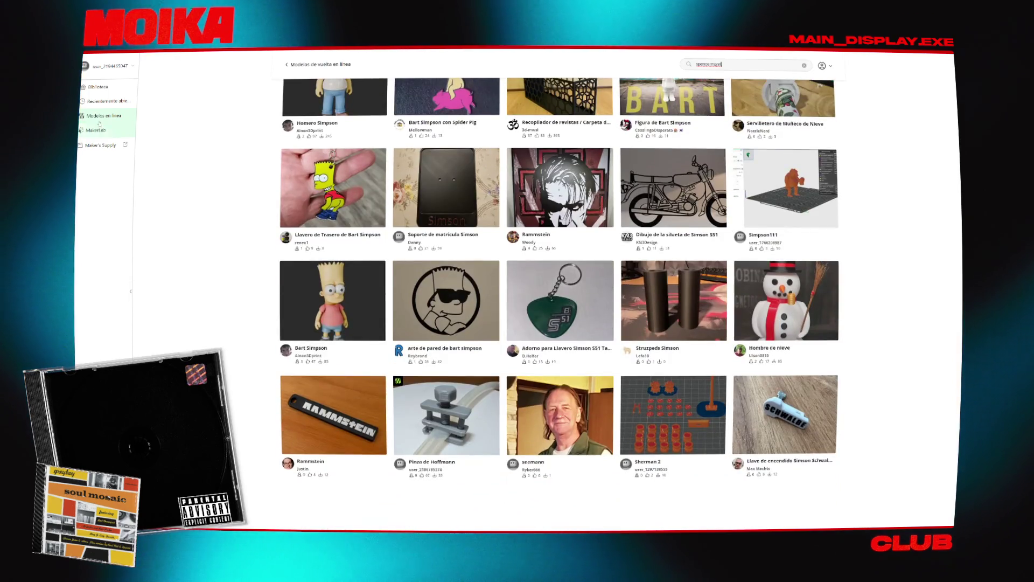
pyautogui.scroll(1, 560, 301)
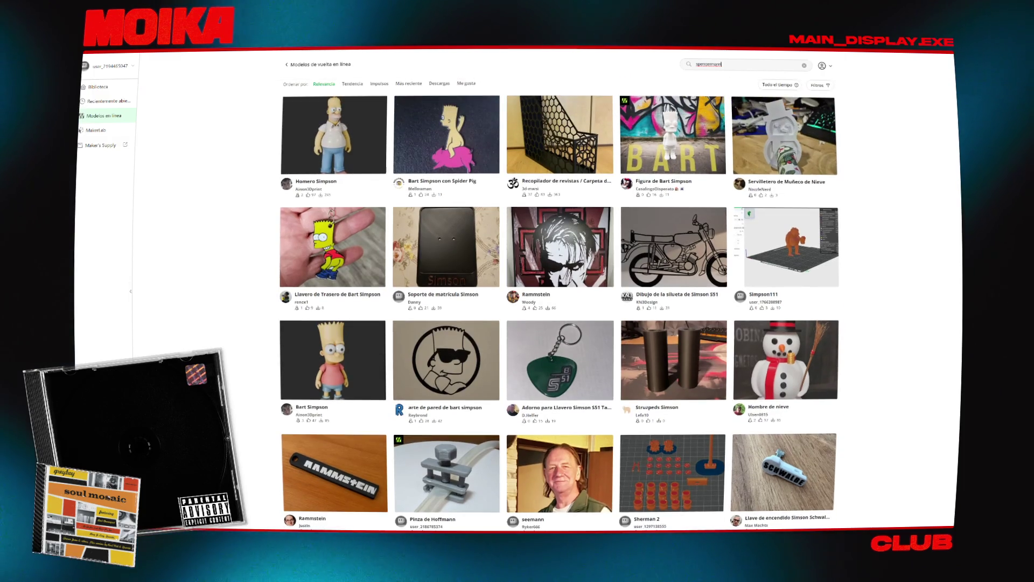
pyautogui.write('homemask mesh')
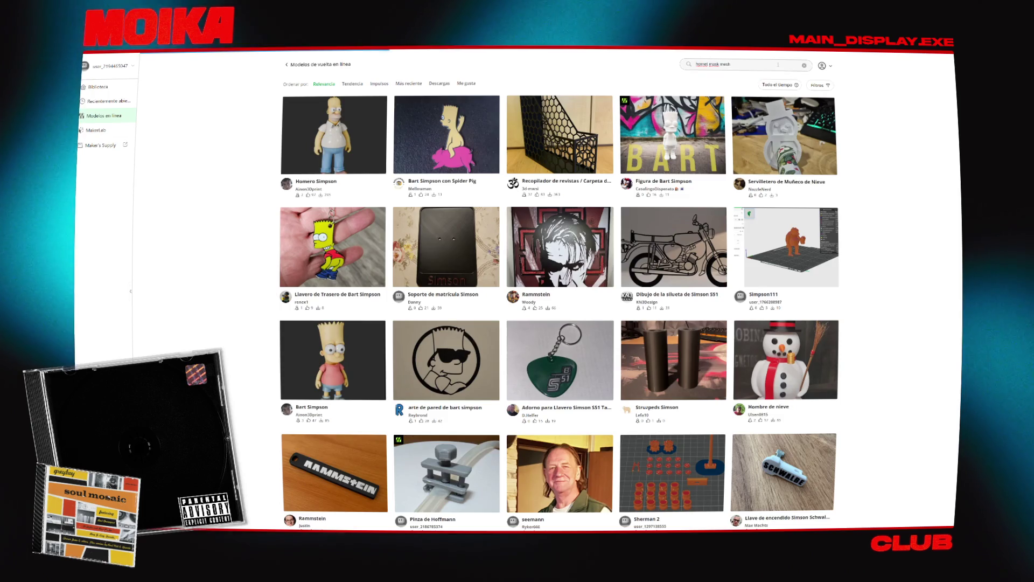
pyautogui.press('Return')
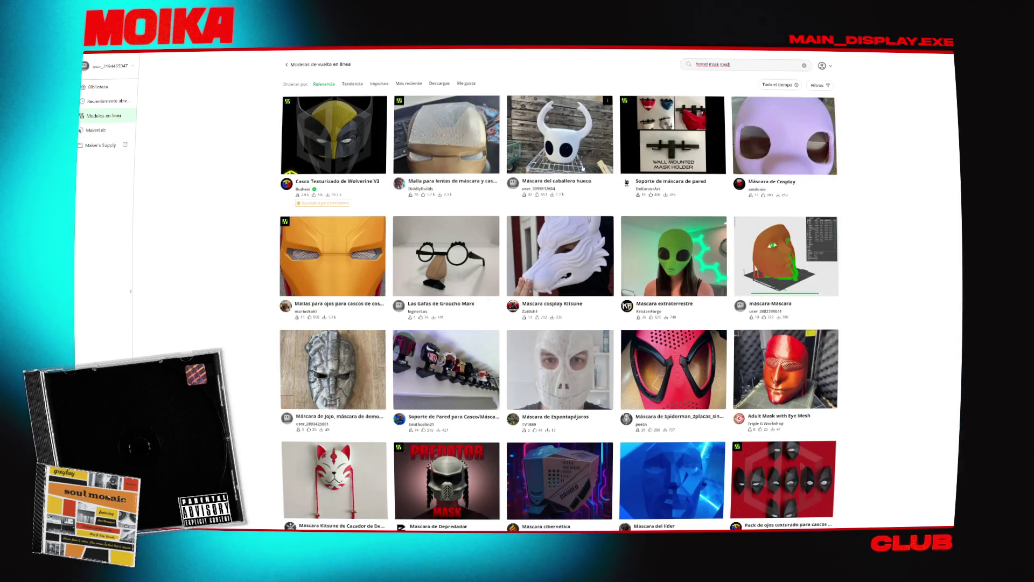
pyautogui.click(887, 195)
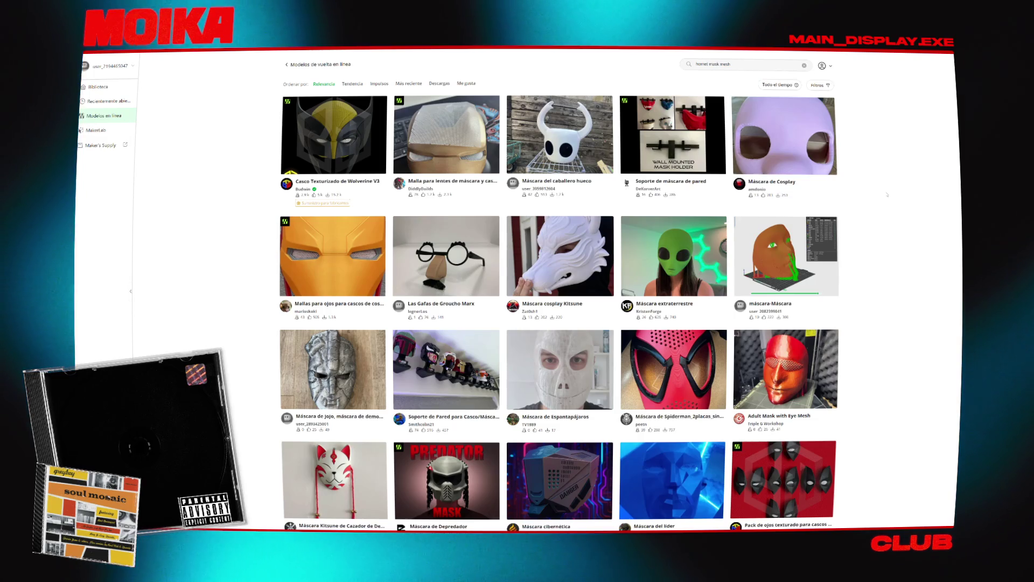
# View the Máscara cibernética model's four preview photos, then close its details.
pyautogui.scroll(-2, 887, 194)
pyautogui.scroll(-3, 758, 278)
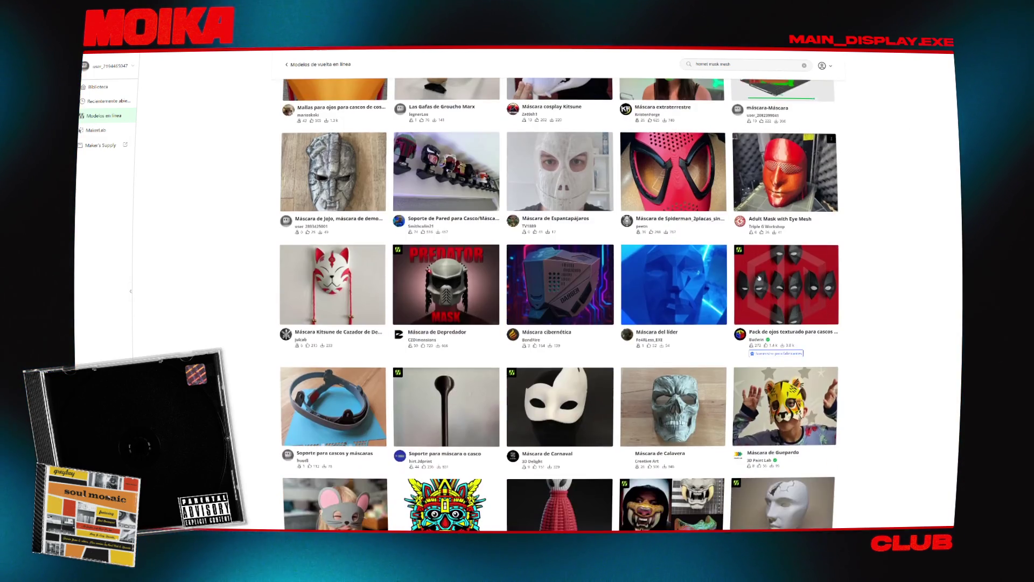
pyautogui.click(561, 302)
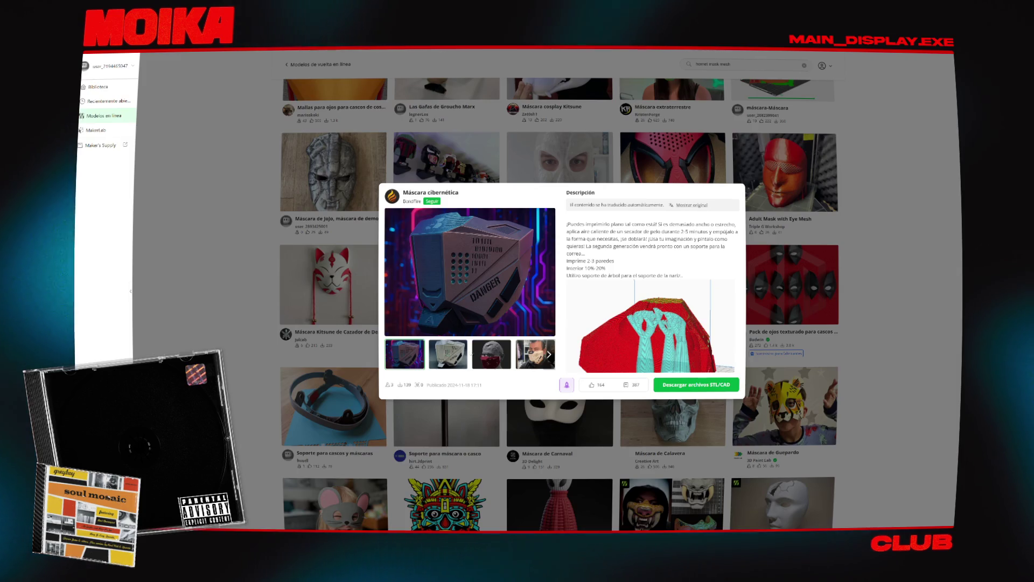
pyautogui.click(448, 354)
pyautogui.click(481, 355)
pyautogui.click(533, 354)
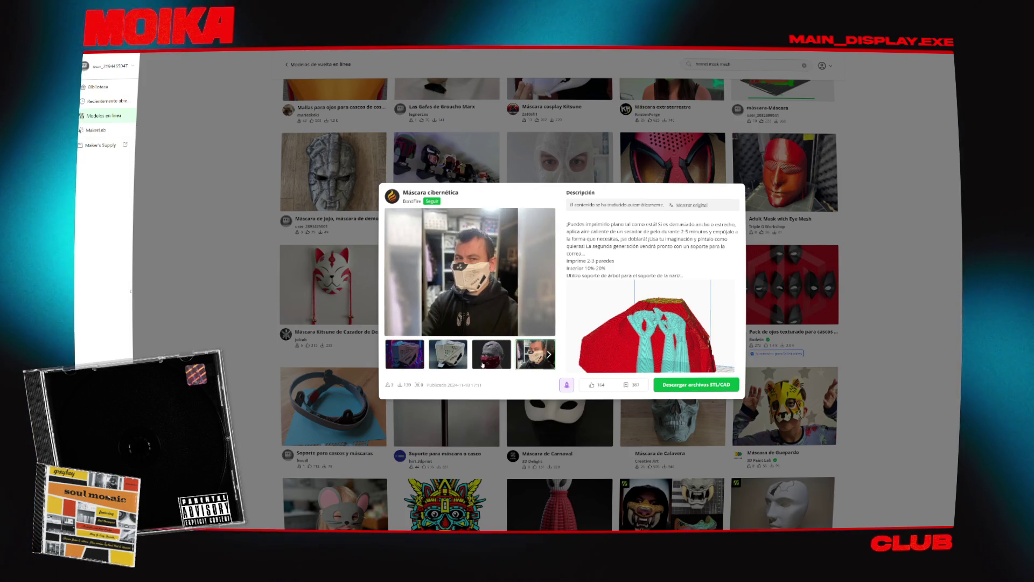
pyautogui.click(404, 354)
pyautogui.scroll(-3, 652, 280)
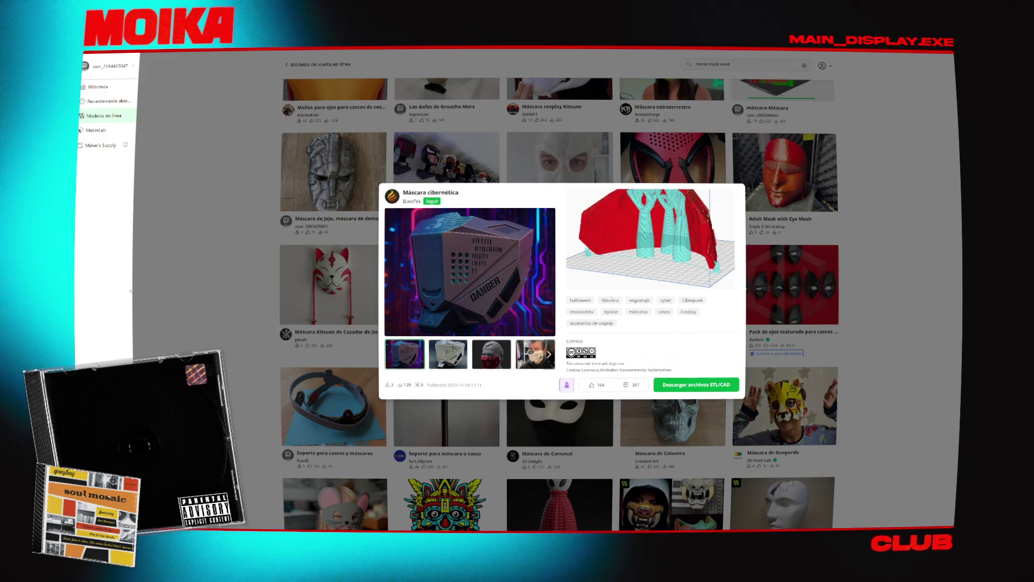
pyautogui.click(873, 229)
pyautogui.scroll(-5, 938, 144)
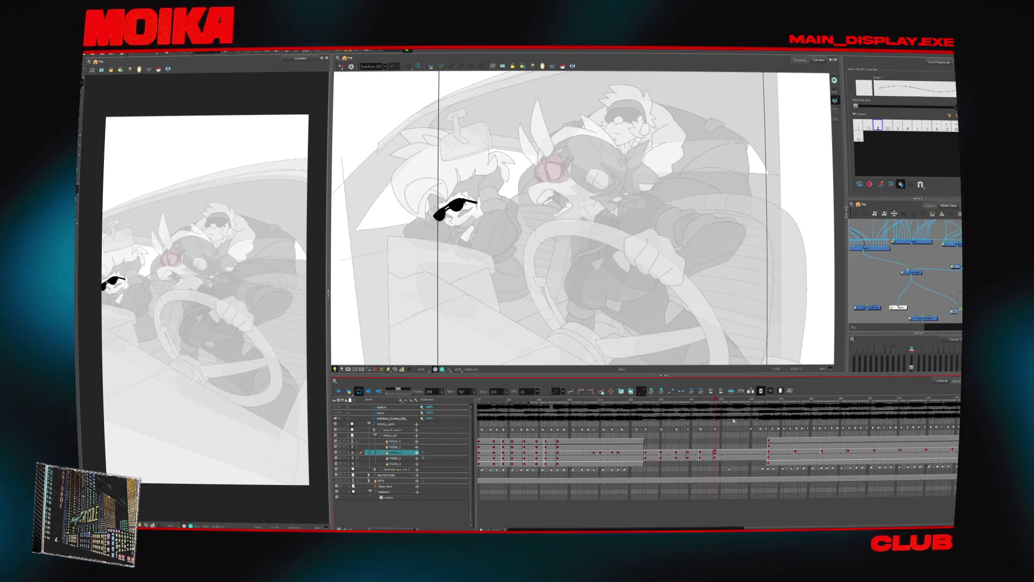
# Zoom in on the passenger sketch, add a curved rough stroke, and mirror the view.
pyautogui.hotkey('alt', 'z')
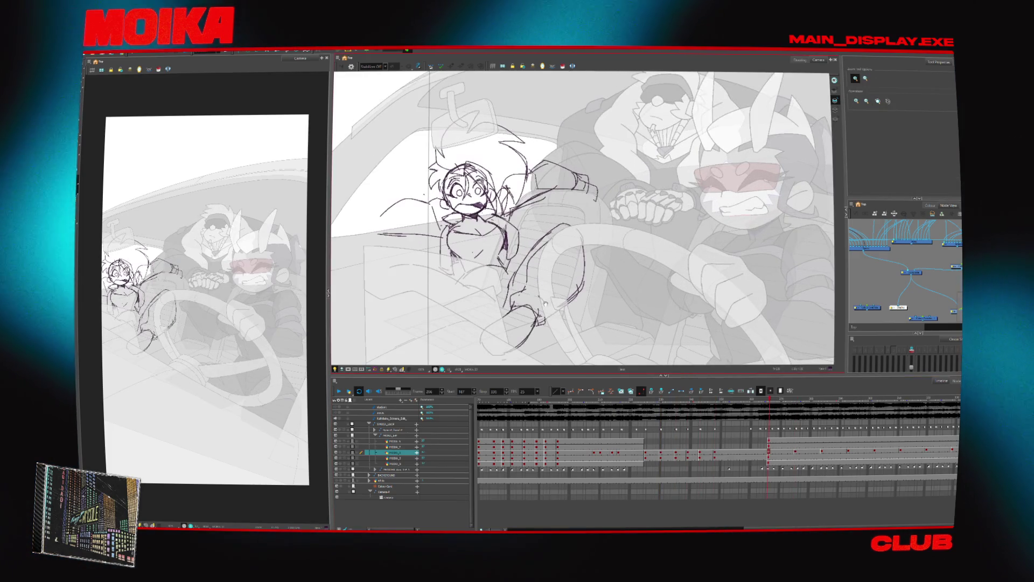
pyautogui.click(546, 303)
pyautogui.click(545, 303)
pyautogui.hotkey('alt', 'b')
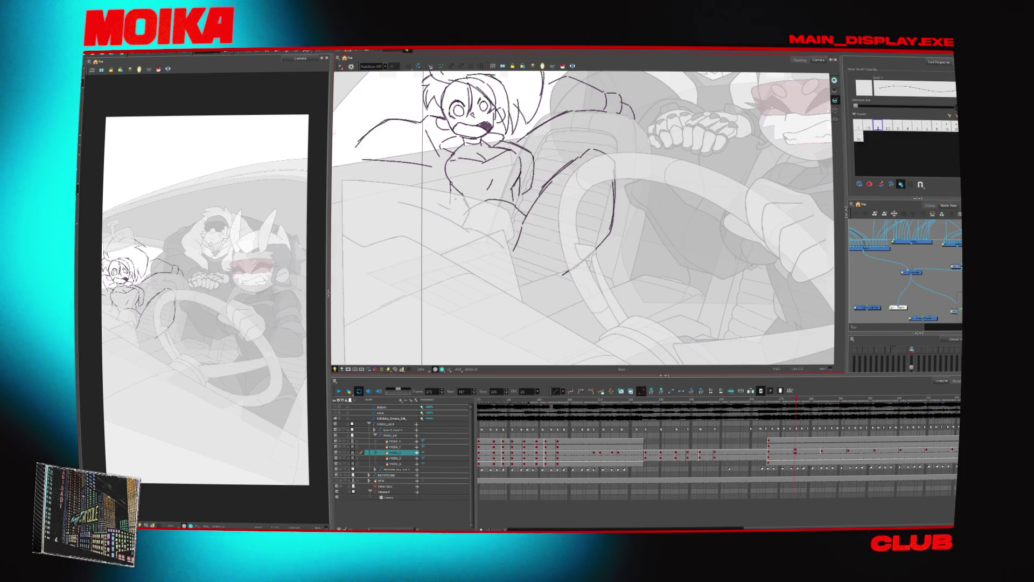
pyautogui.moveTo(531, 256); pyautogui.dragTo(557, 273)
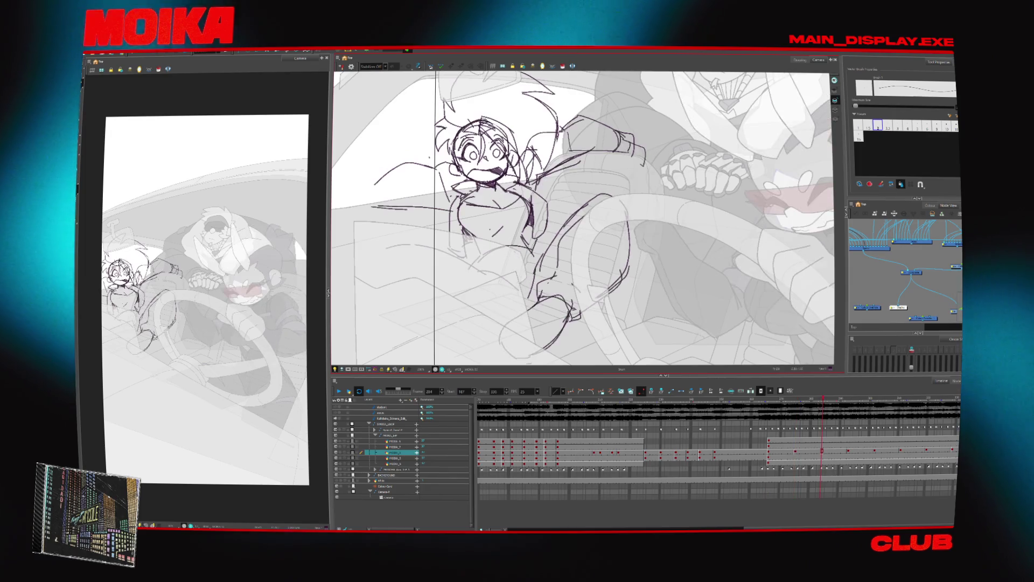
pyautogui.press('4')
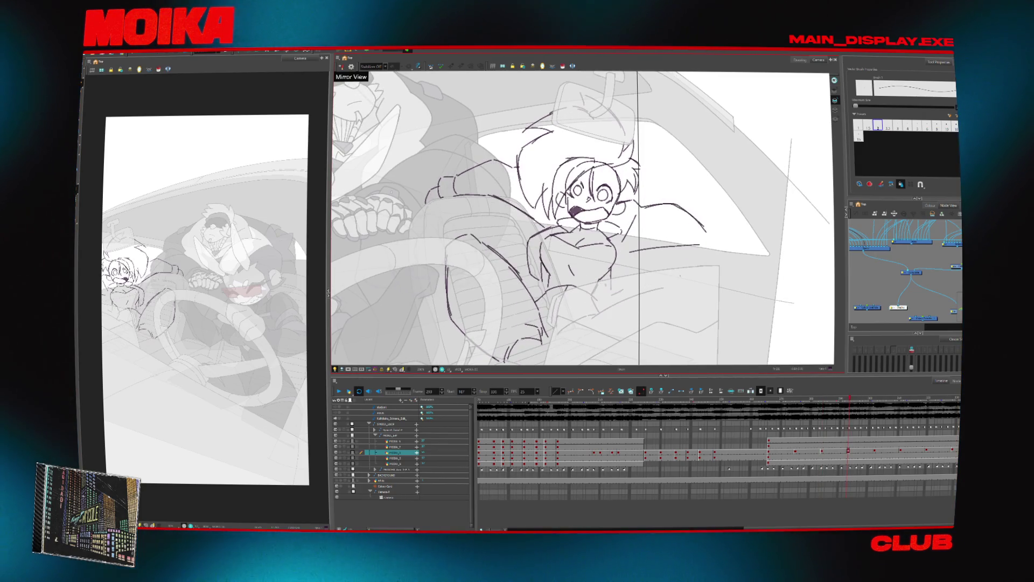
# Zoom closer on the girl's face and sketch a new stroke on her hair.
pyautogui.hotkey('alt', 'z')
pyautogui.click(612, 174)
pyautogui.click(612, 174)
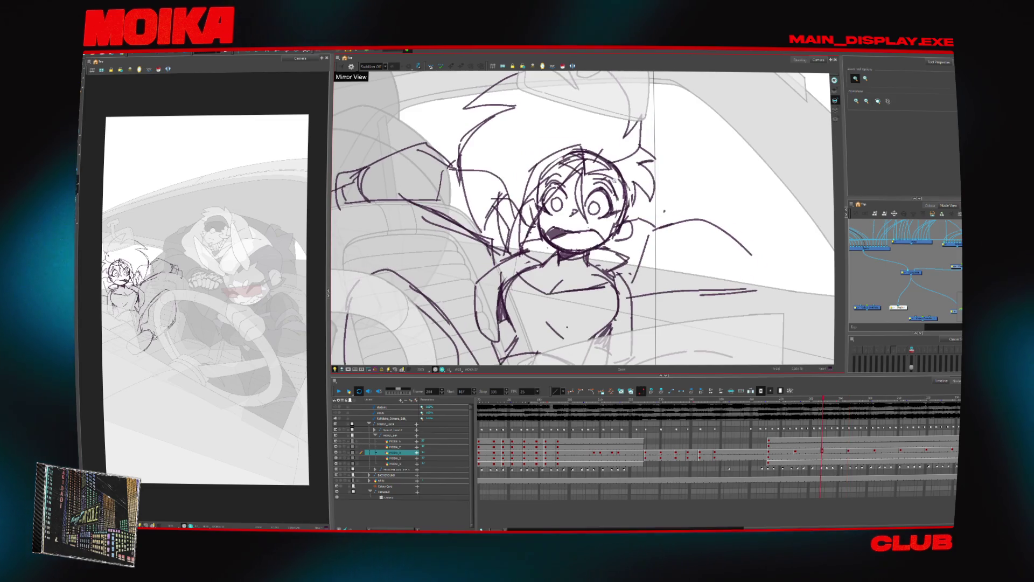
pyautogui.hotkey('alt', 'b')
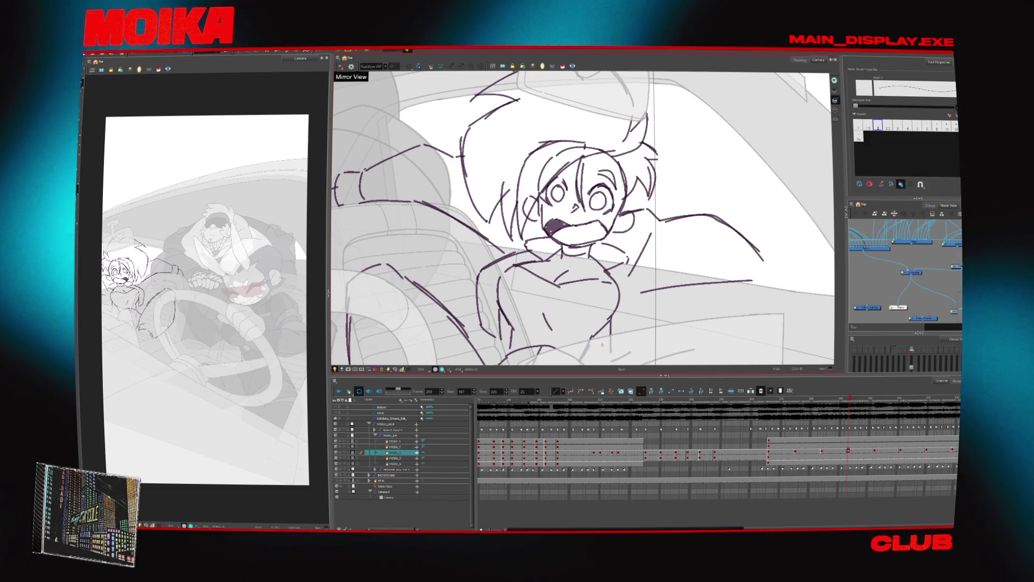
pyautogui.moveTo(590, 160); pyautogui.dragTo(614, 176)
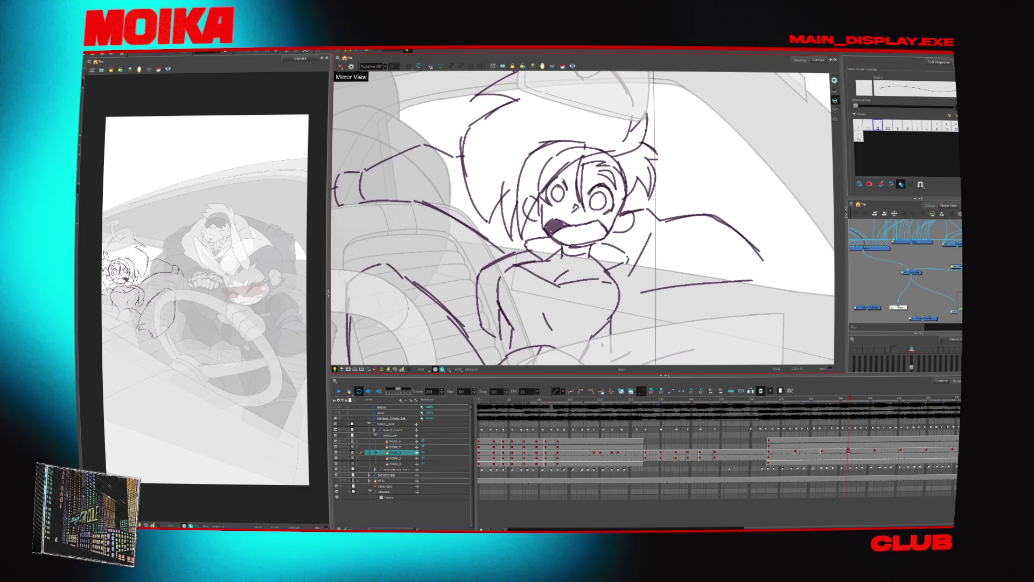
# Flip between drawings at frames 284–293, toggle mirror view, and fit the whole car scene in view.
pyautogui.press('f')
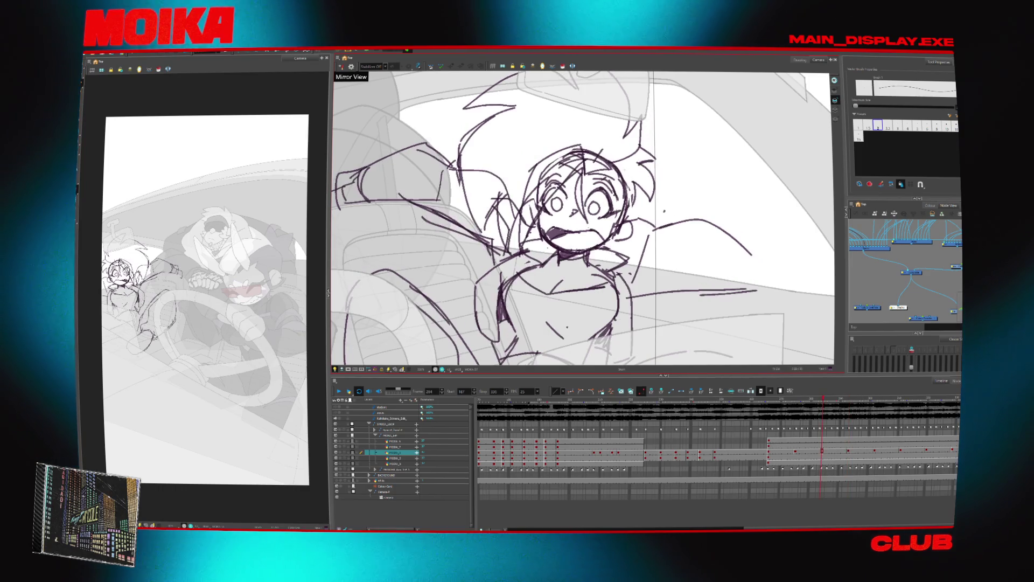
pyautogui.scroll(-3, 609, 217)
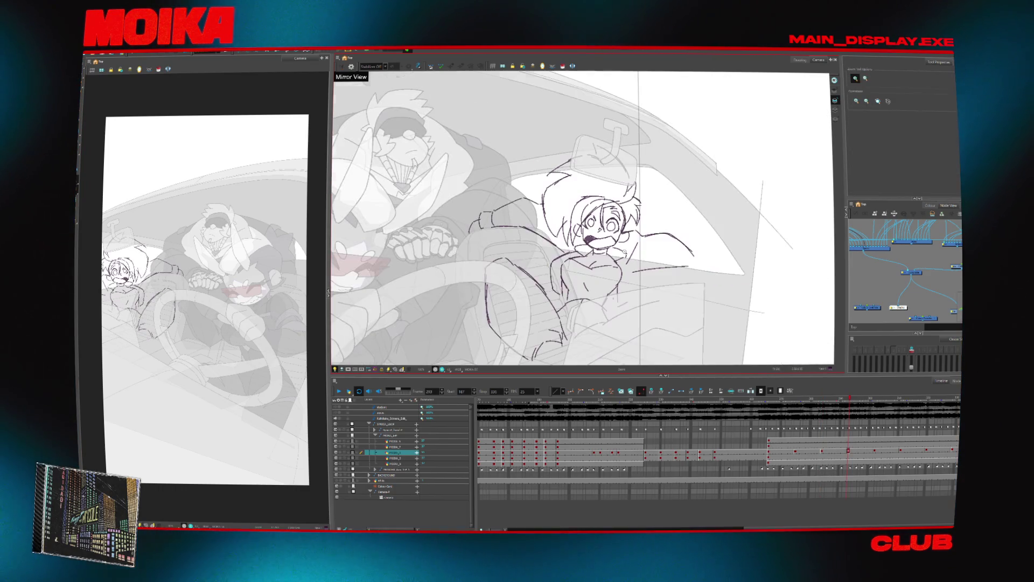
pyautogui.hotkey('alt', 'b')
pyautogui.press('4')
pyautogui.press('g')
pyautogui.press('4')
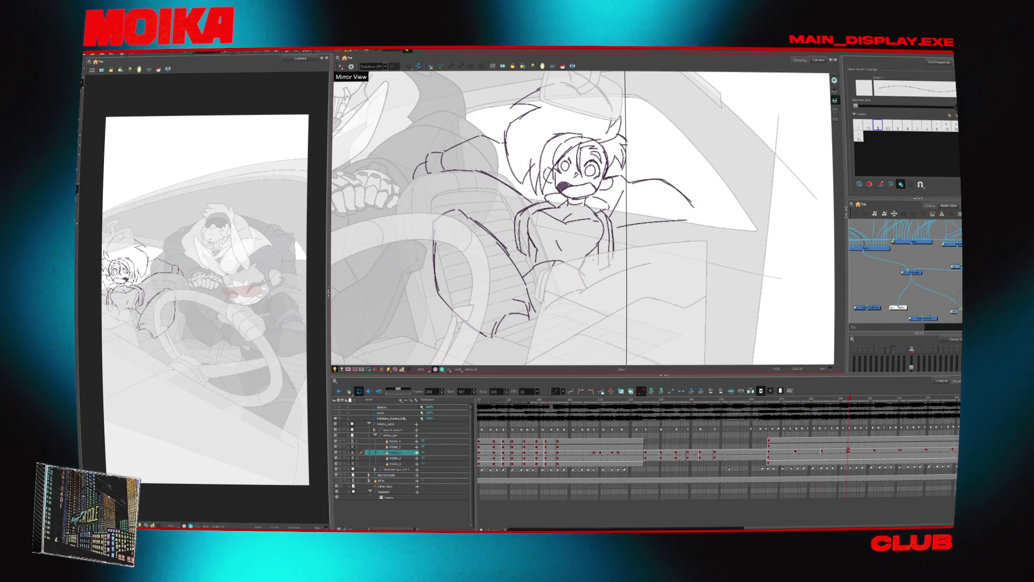
pyautogui.press(',')
pyautogui.press(',')
pyautogui.press(',')
pyautogui.press('.')
pyautogui.press('.')
pyautogui.press('.')
pyautogui.press('.')
pyautogui.press('.')
pyautogui.press('.')
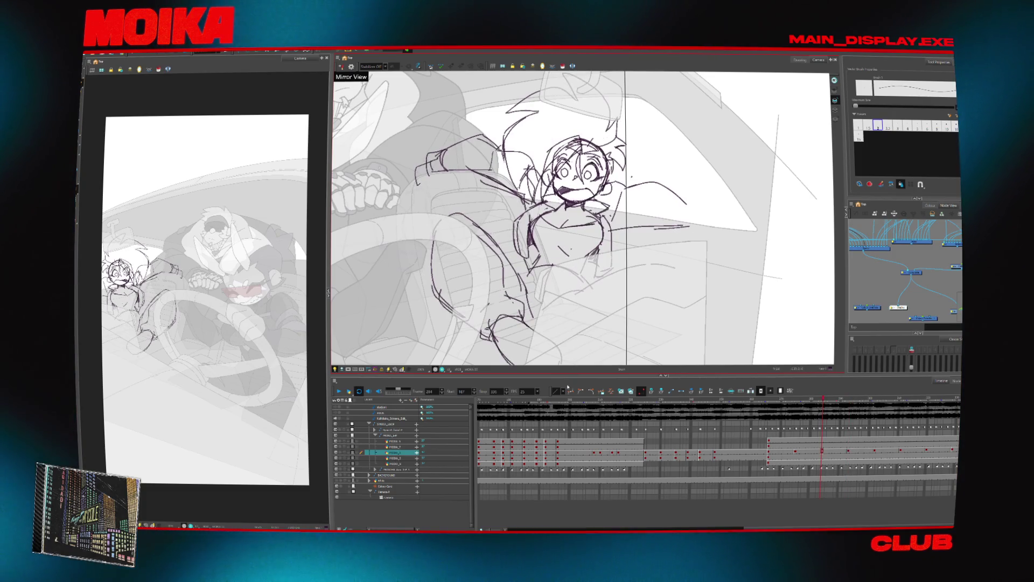
pyautogui.press('.')
pyautogui.press('.')
pyautogui.press('.')
pyautogui.click(394, 371)
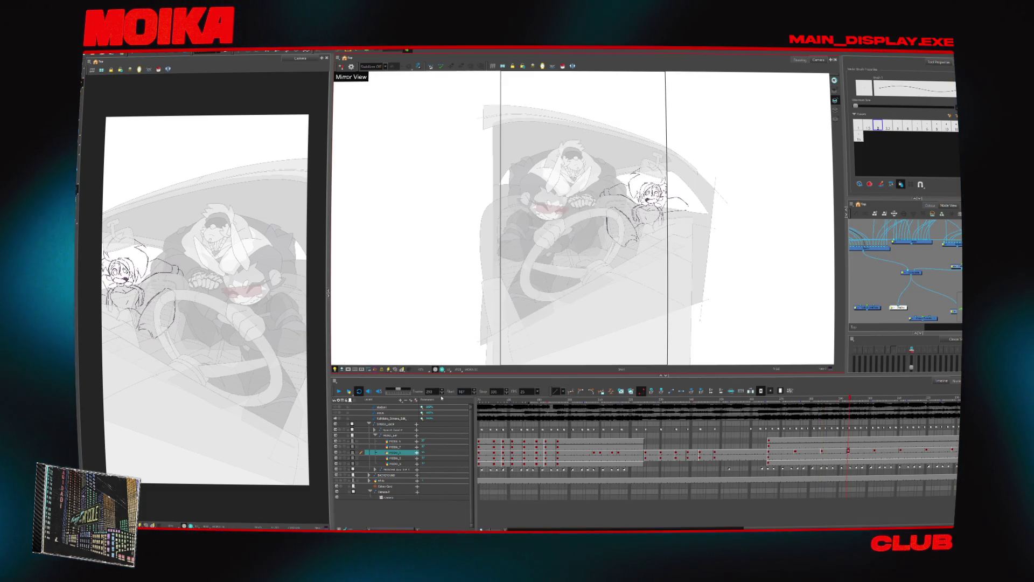
# Replay the scene from start frame 1 and stop around frame 271.
pyautogui.write('1')
pyautogui.press('Return')
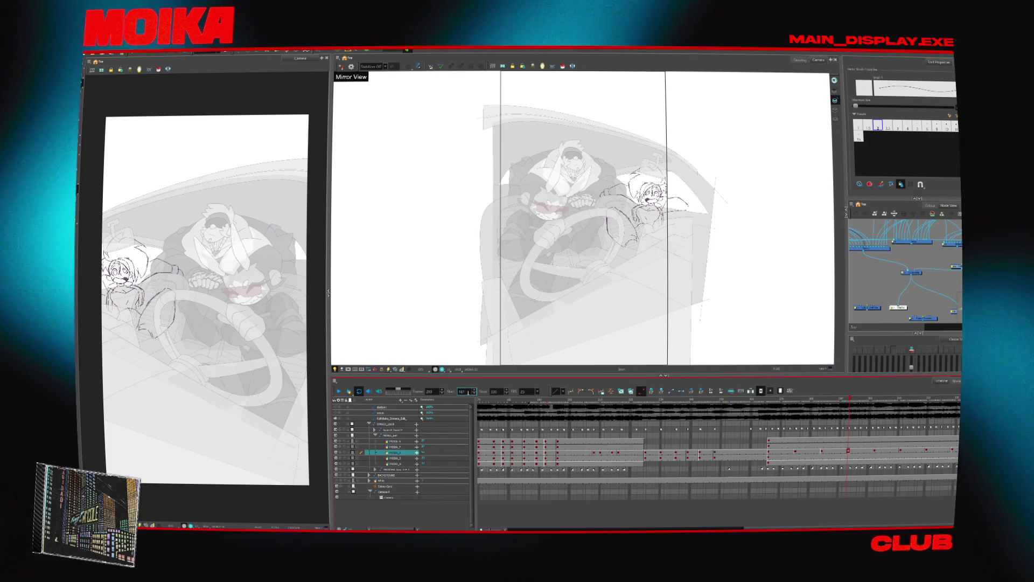
pyautogui.click(339, 391)
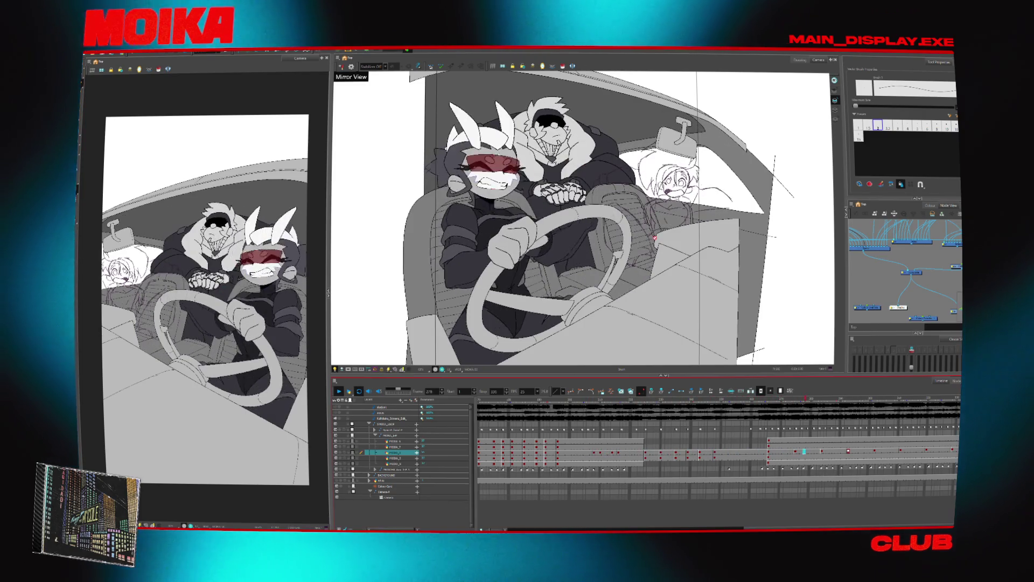
pyautogui.click(785, 399)
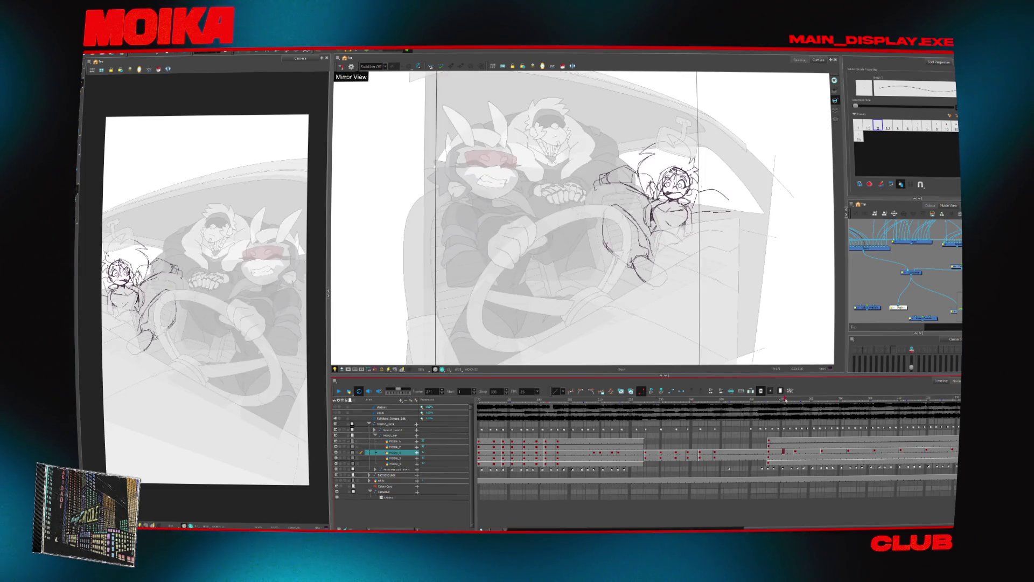
# Select the passenger's sketch layer, pick the New 8 swatch, and delete all its strokes.
pyautogui.scroll(3, 808, 210)
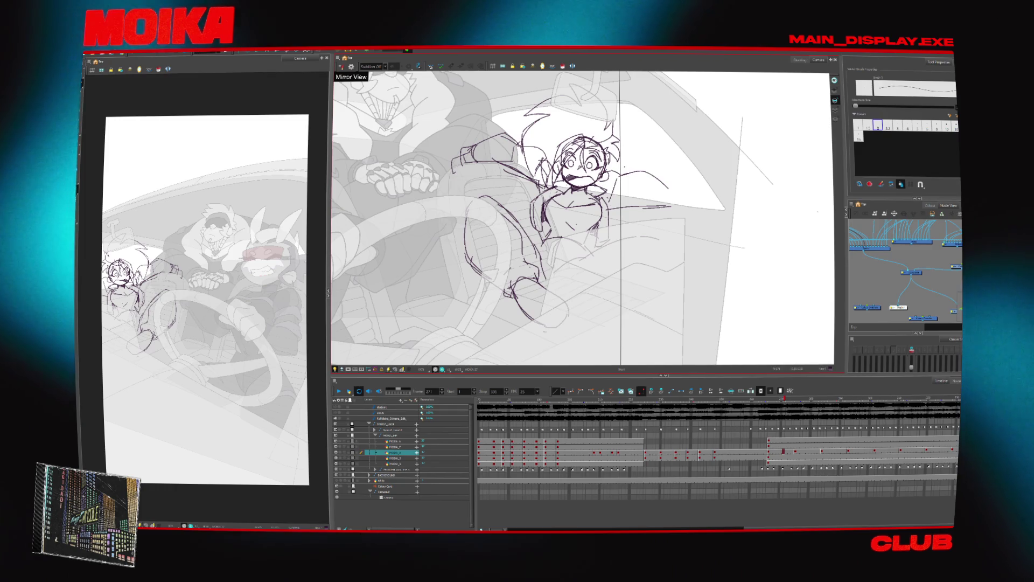
pyautogui.click(905, 291)
pyautogui.click(930, 205)
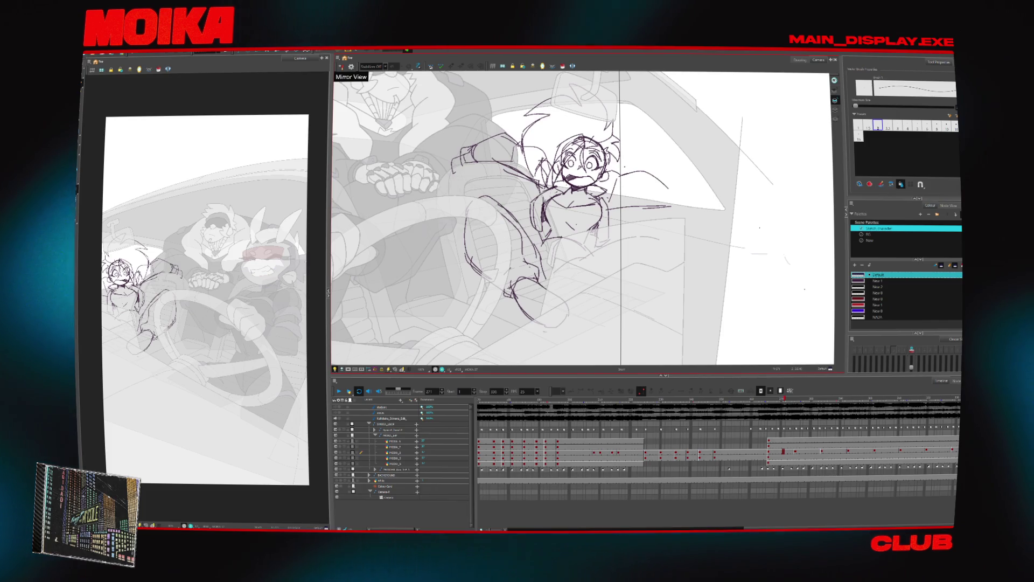
pyautogui.click(92, 70)
pyautogui.click(393, 452)
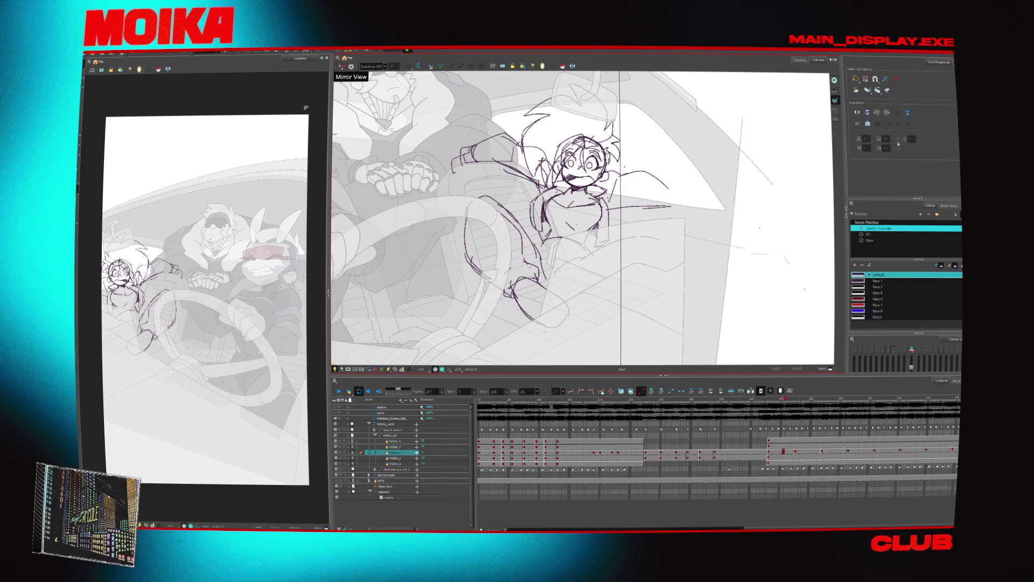
pyautogui.click(876, 292)
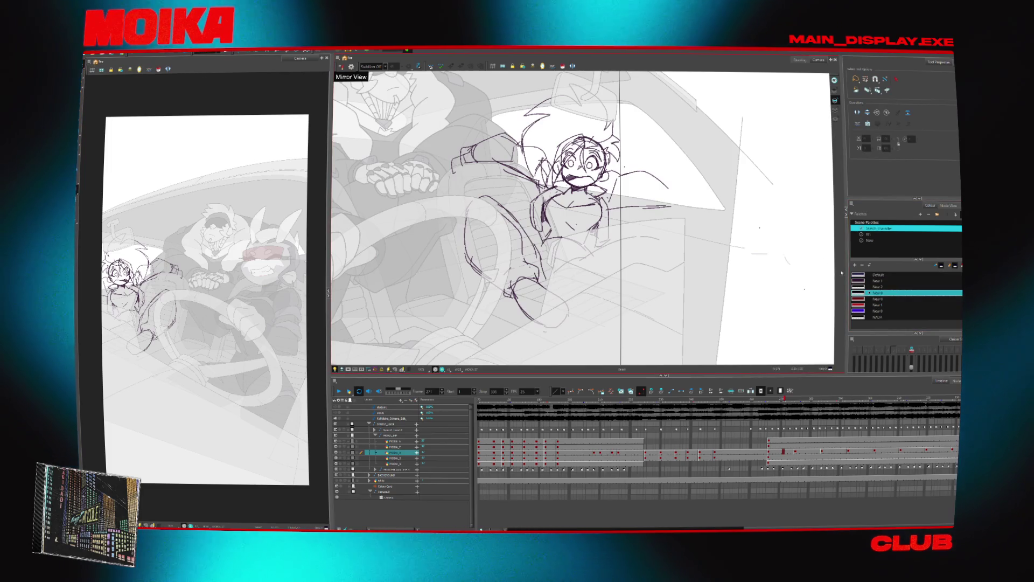
pyautogui.hotkey('ctrl', 'a')
pyautogui.press('Delete')
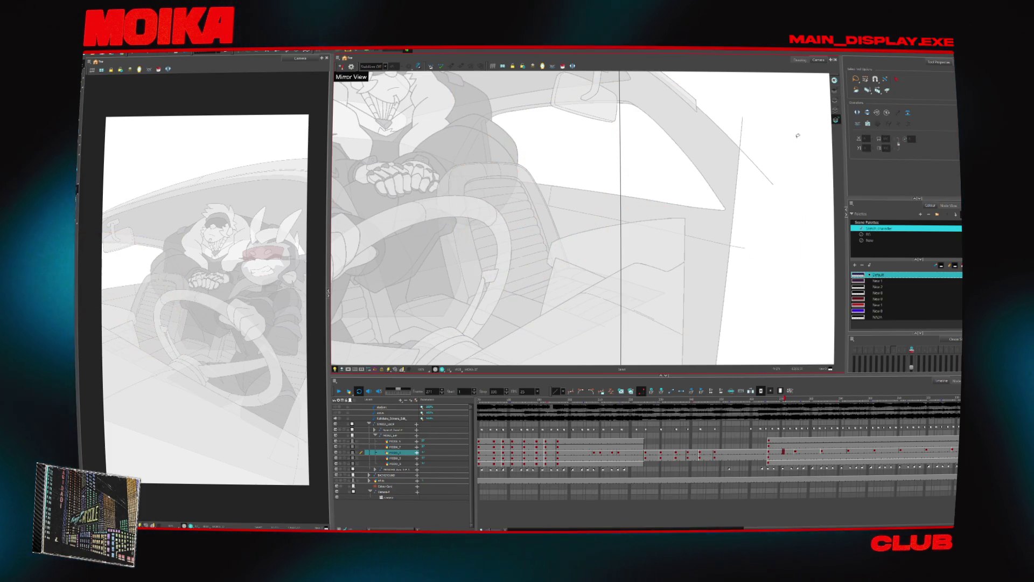
# On the next drawing at frame 275, clear all strokes and paste the character sketch.
pyautogui.press('g')
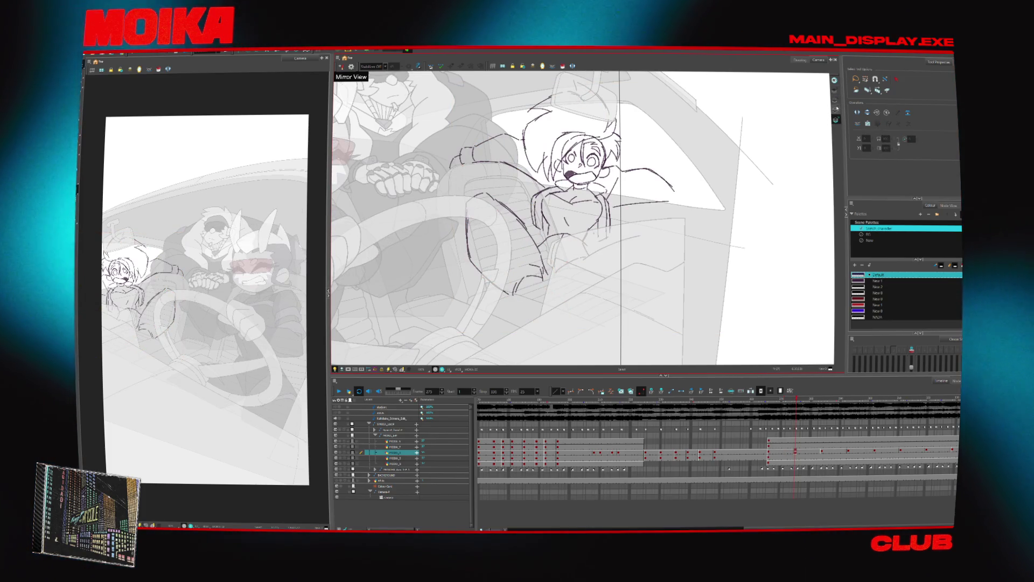
pyautogui.hotkey('ctrl', 'a')
pyautogui.press('Delete')
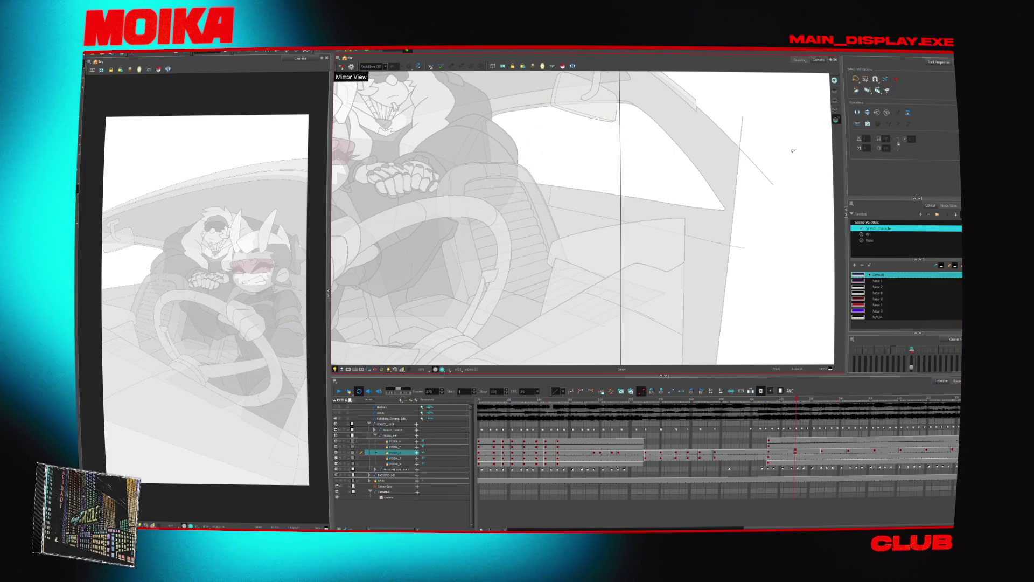
pyautogui.hotkey('ctrl', 'v')
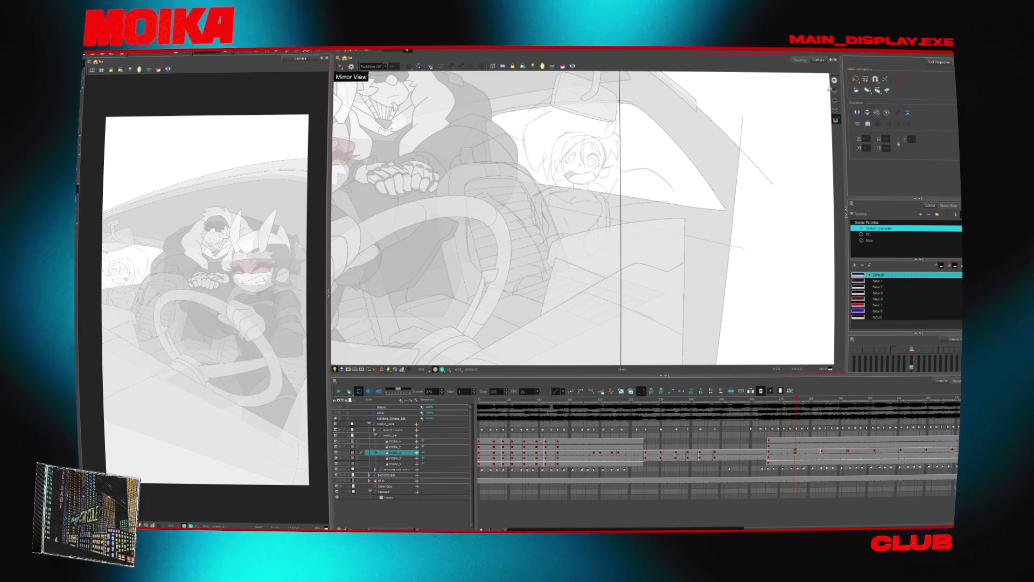
pyautogui.press('f')
pyautogui.scroll(3, 604, 152)
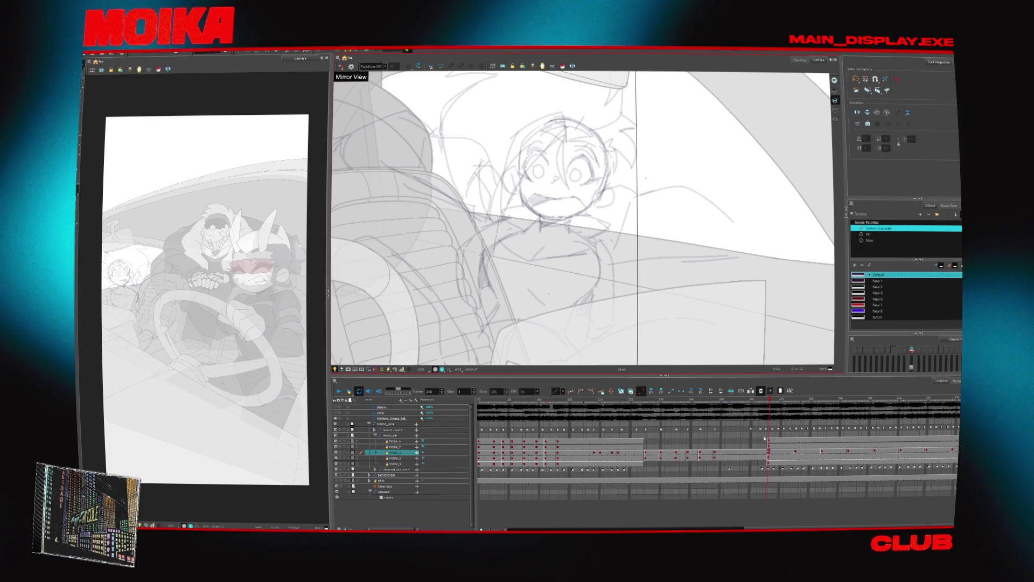
# Browse timeline cells around frames 256–261 across the character layers to locate the sketch.
pyautogui.click(819, 463)
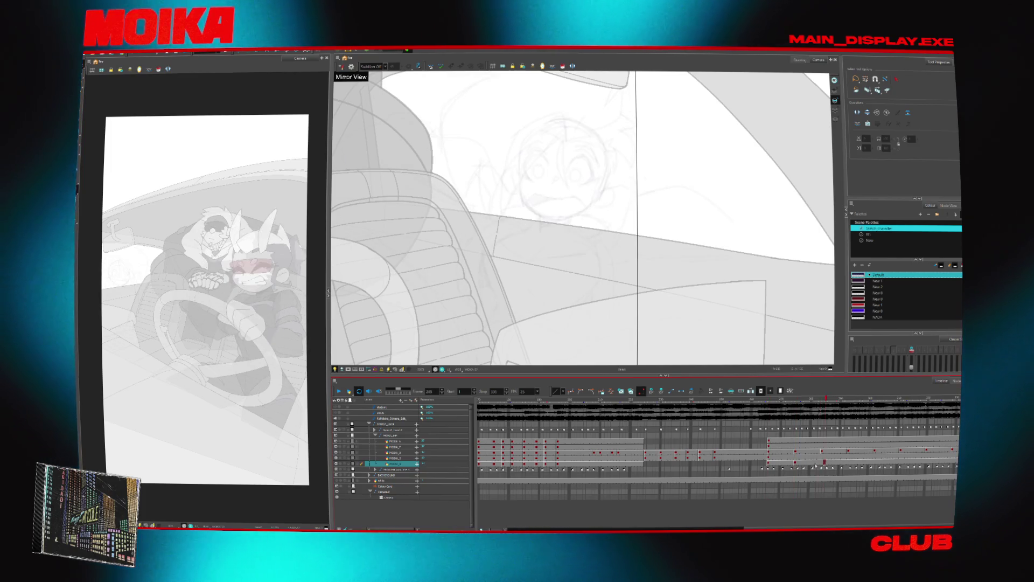
pyautogui.click(769, 462)
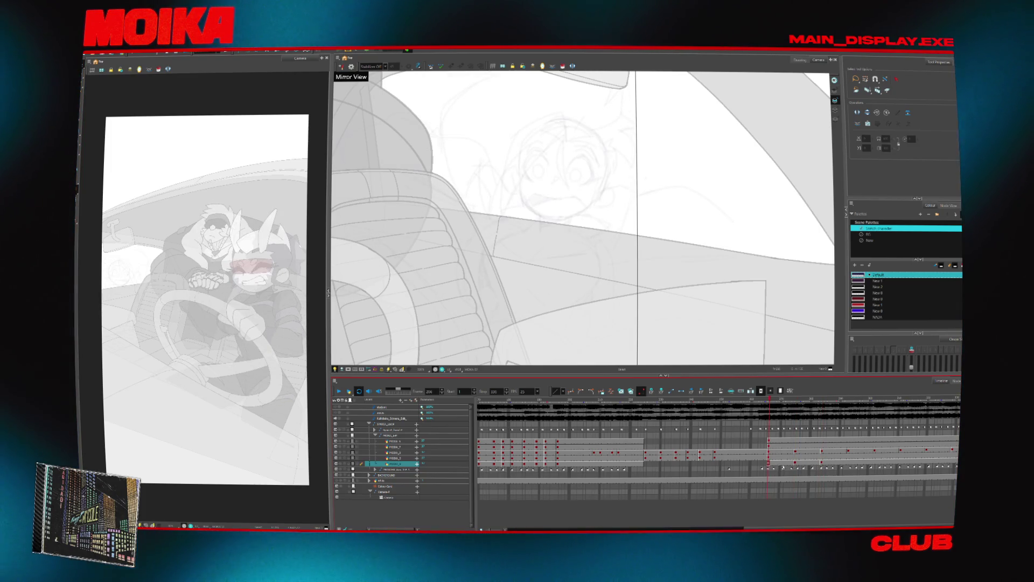
pyautogui.click(771, 457)
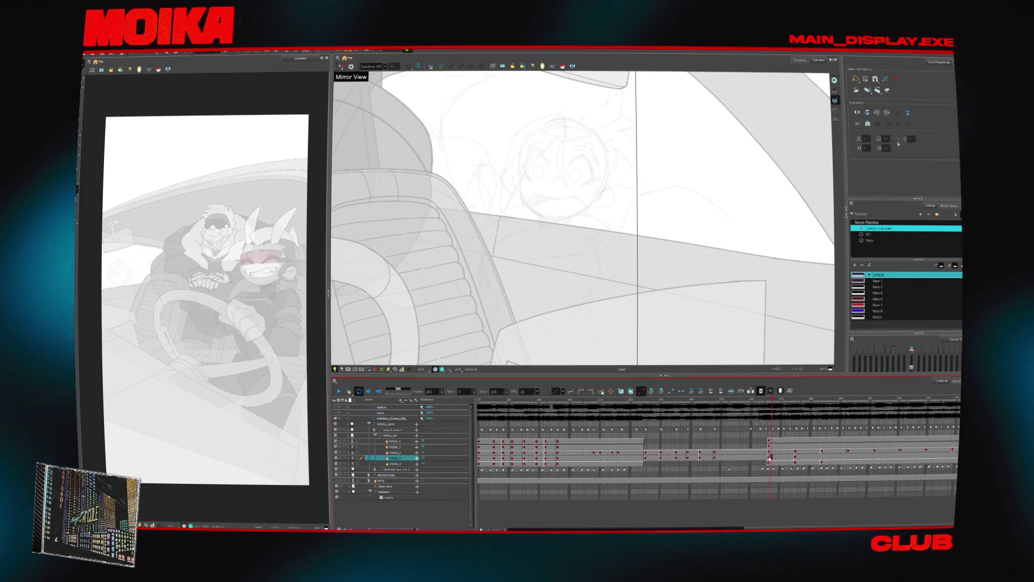
pyautogui.click(819, 460)
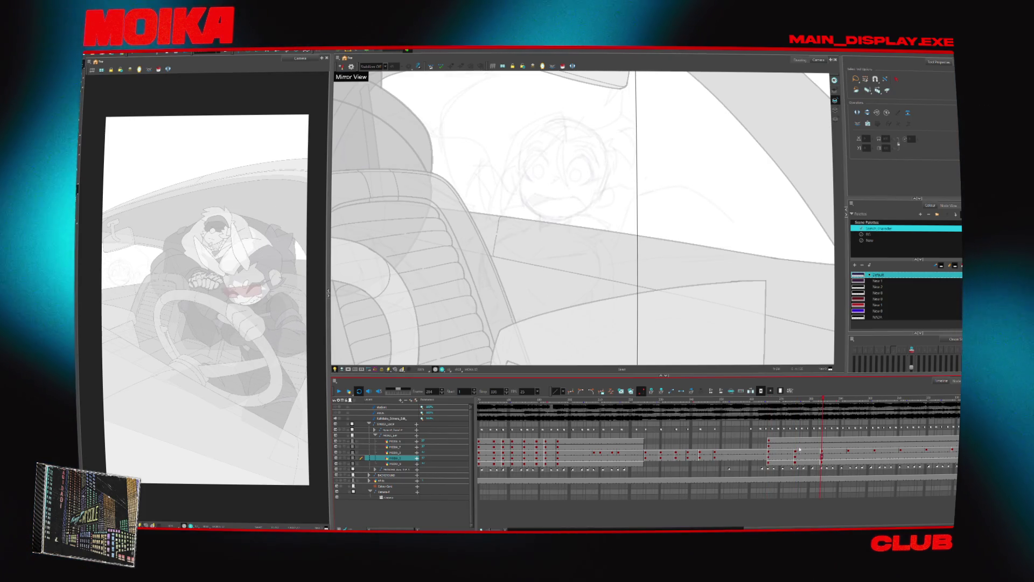
pyautogui.click(820, 446)
pyautogui.click(795, 441)
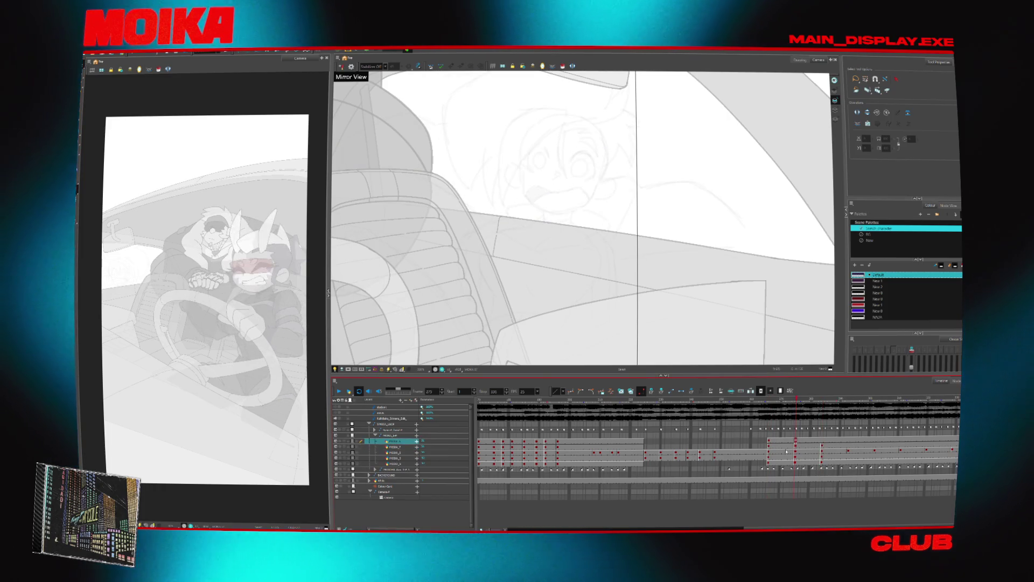
pyautogui.click(771, 441)
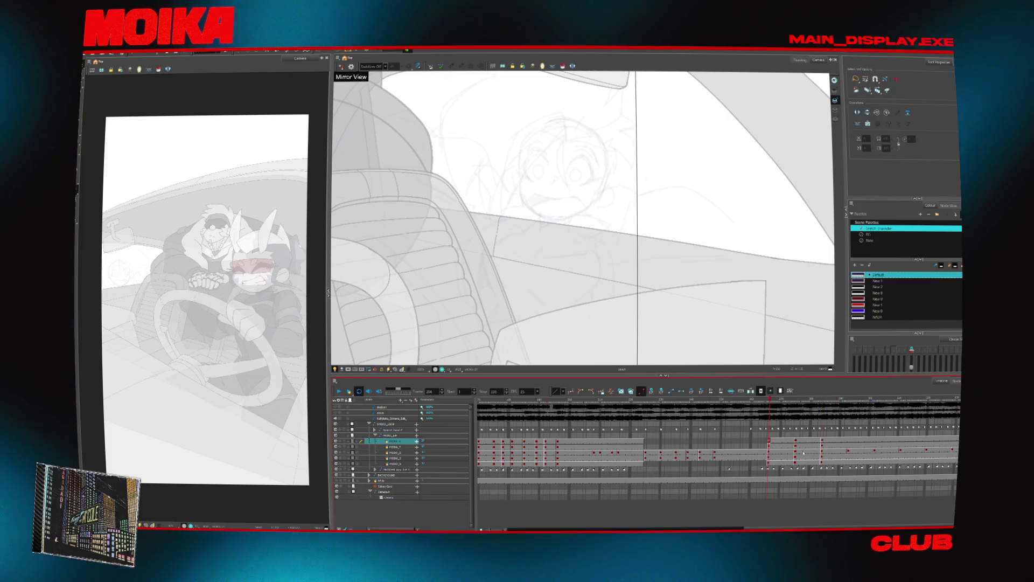
pyautogui.keyDown('shift'); pyautogui.click(822, 462); pyautogui.keyUp('shift')
pyautogui.click(875, 441)
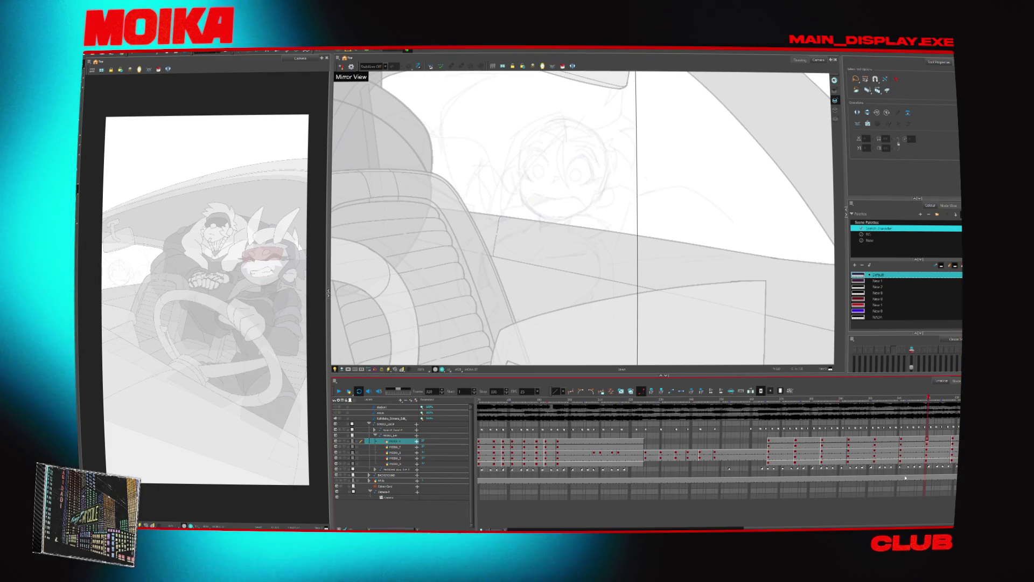
pyautogui.click(769, 458)
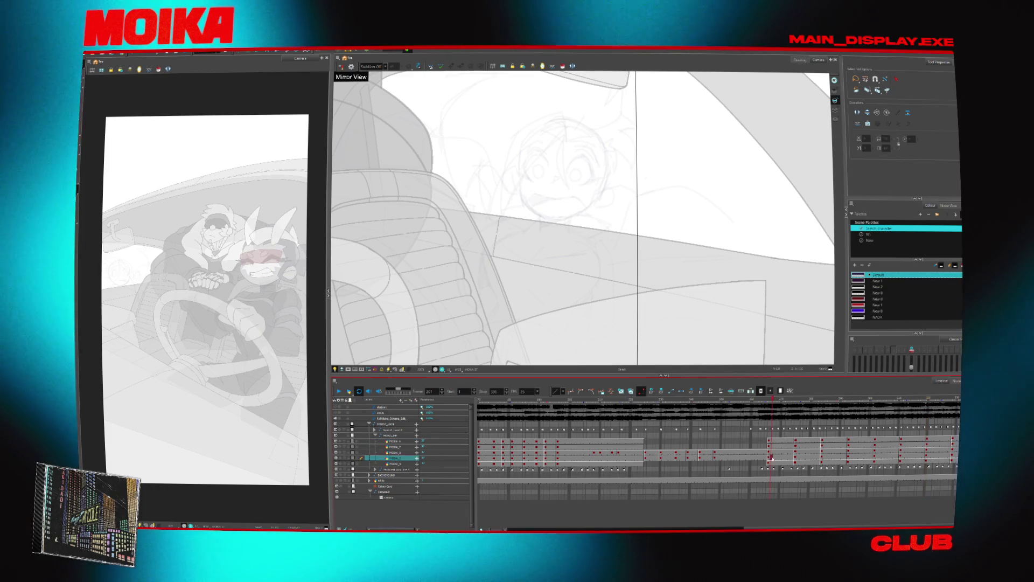
# Select the character sketch layer, show the rough sketch frame, and ready the Brush at frame 258.
pyautogui.click(399, 465)
pyautogui.click(401, 454)
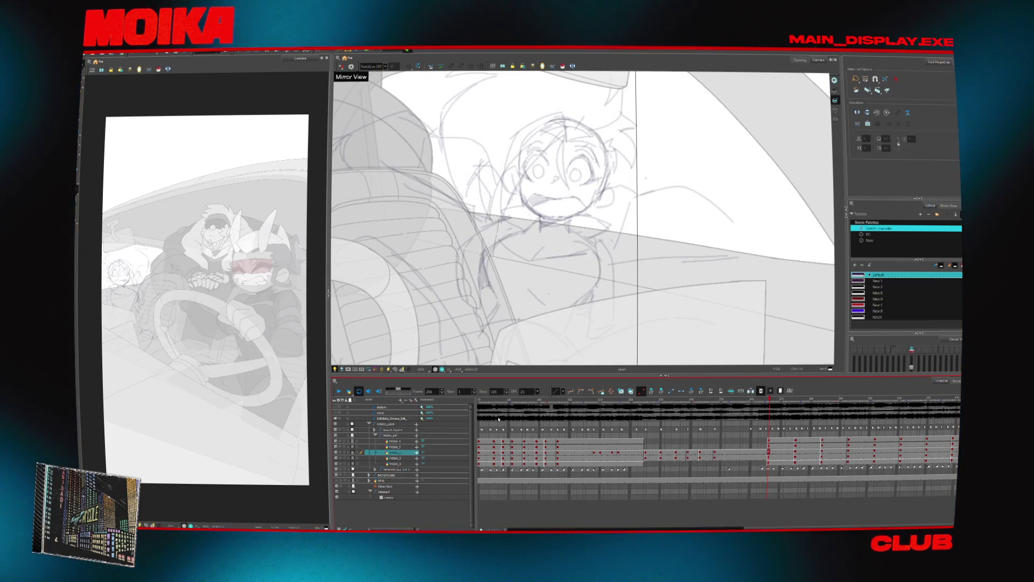
pyautogui.scroll(1, 643, 254)
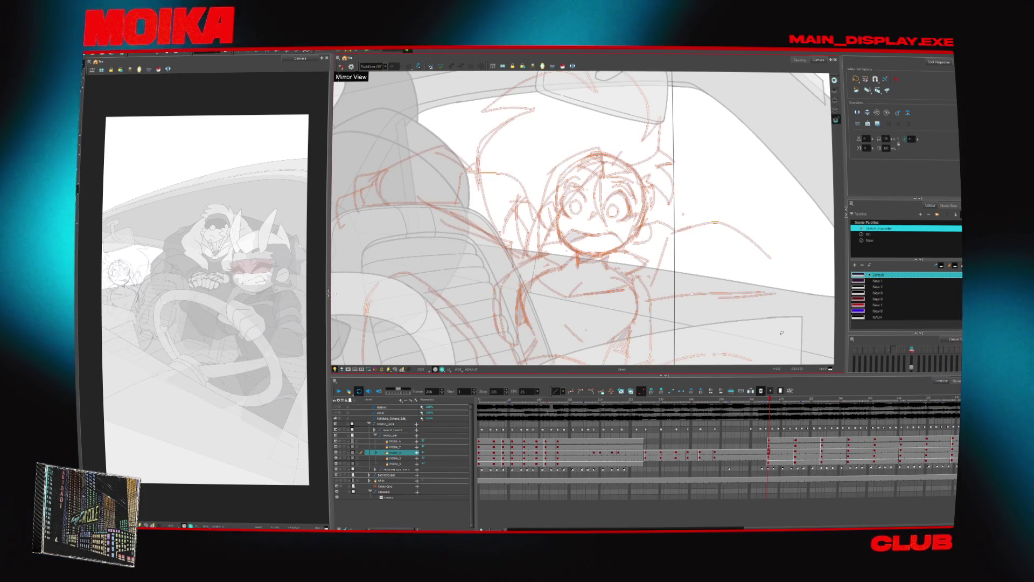
pyautogui.click(795, 462)
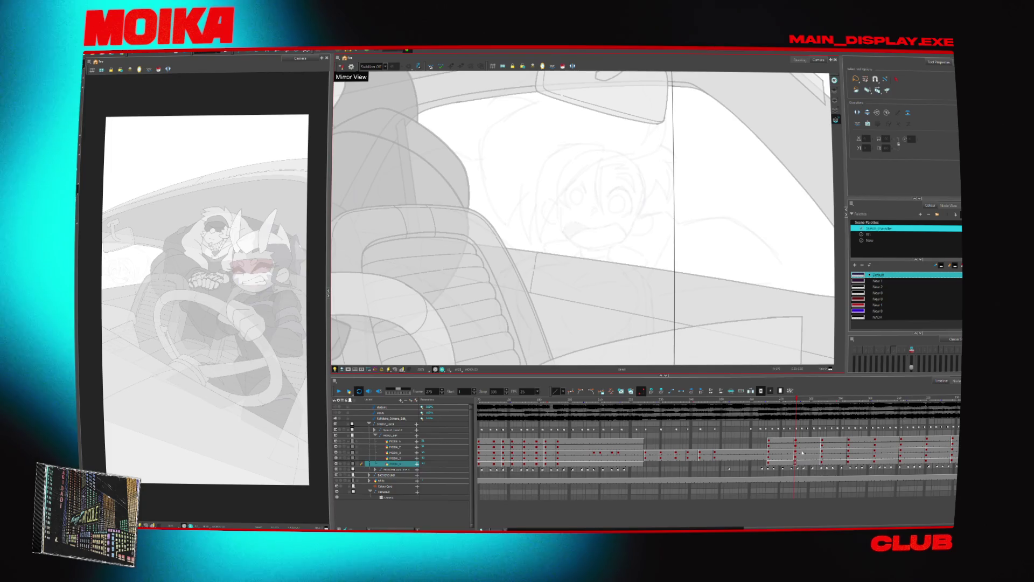
pyautogui.click(804, 457)
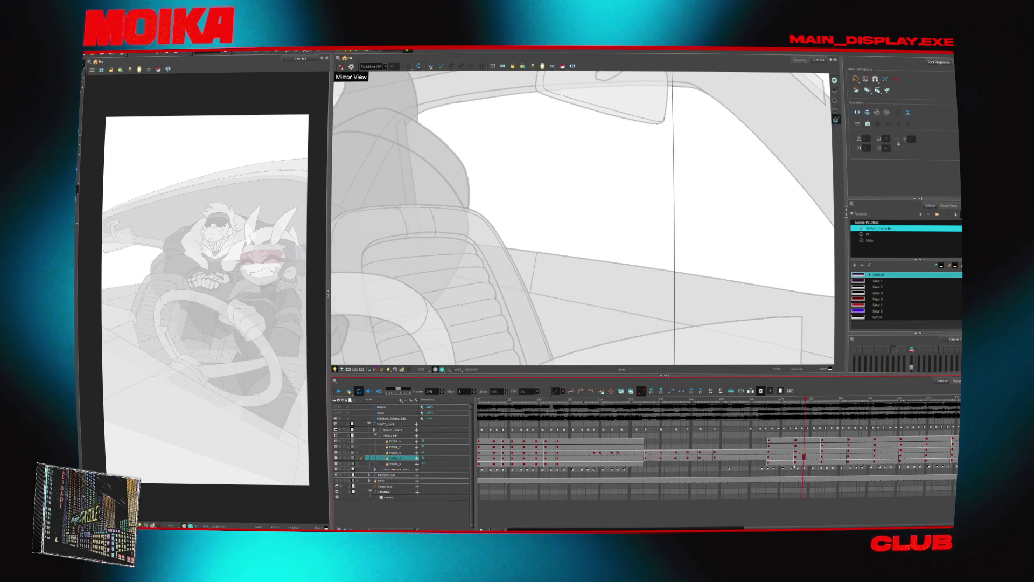
pyautogui.click(795, 462)
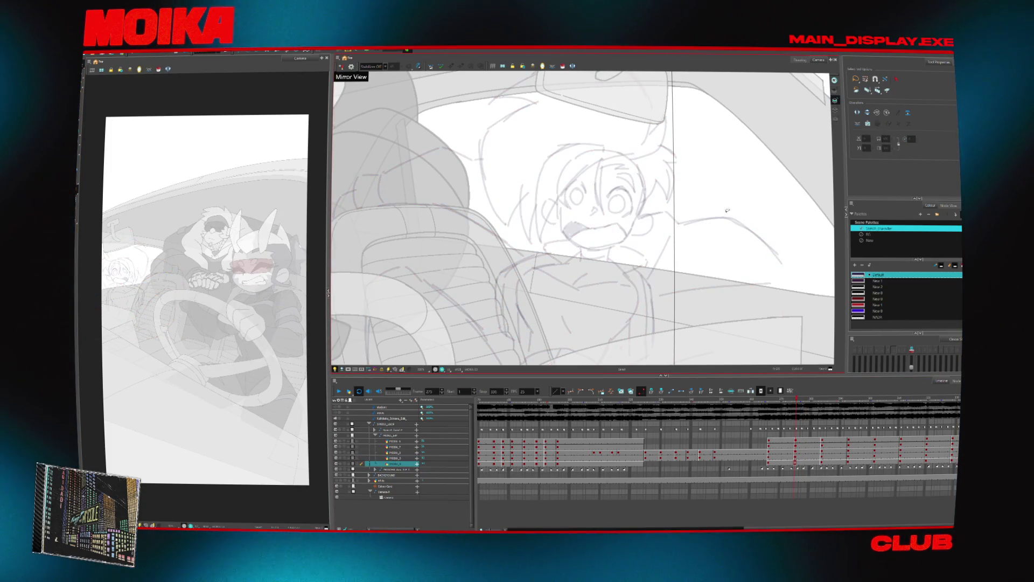
pyautogui.click(769, 462)
pyautogui.hotkey('alt', 'b')
pyautogui.click(774, 457)
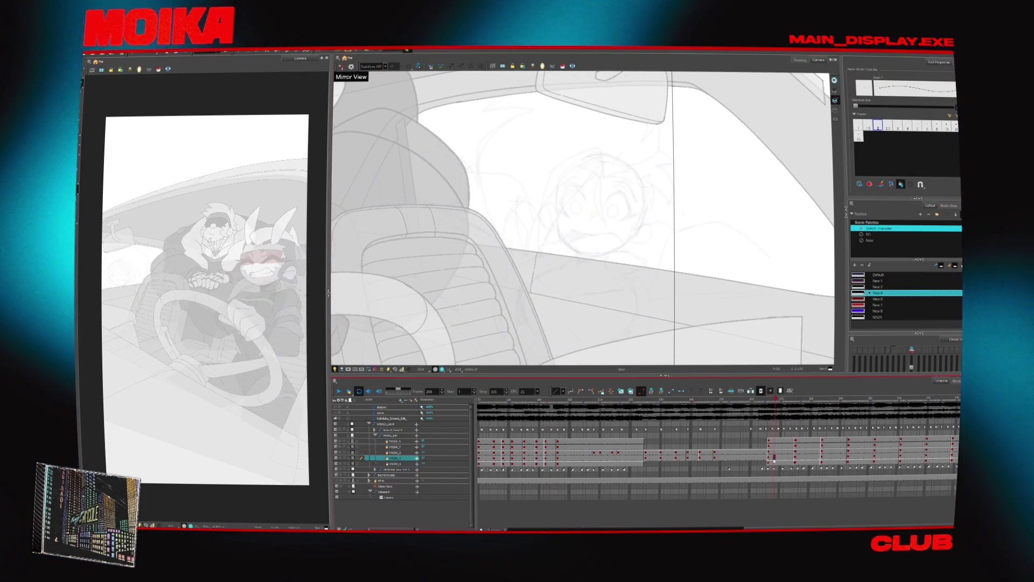
# Choose the New palette and set stroke smoothing to Average.
pyautogui.click(870, 241)
pyautogui.moveTo(768, 300); pyautogui.dragTo(803, 258)
pyautogui.hotkey('ctrl', 'z')
pyautogui.click(372, 66)
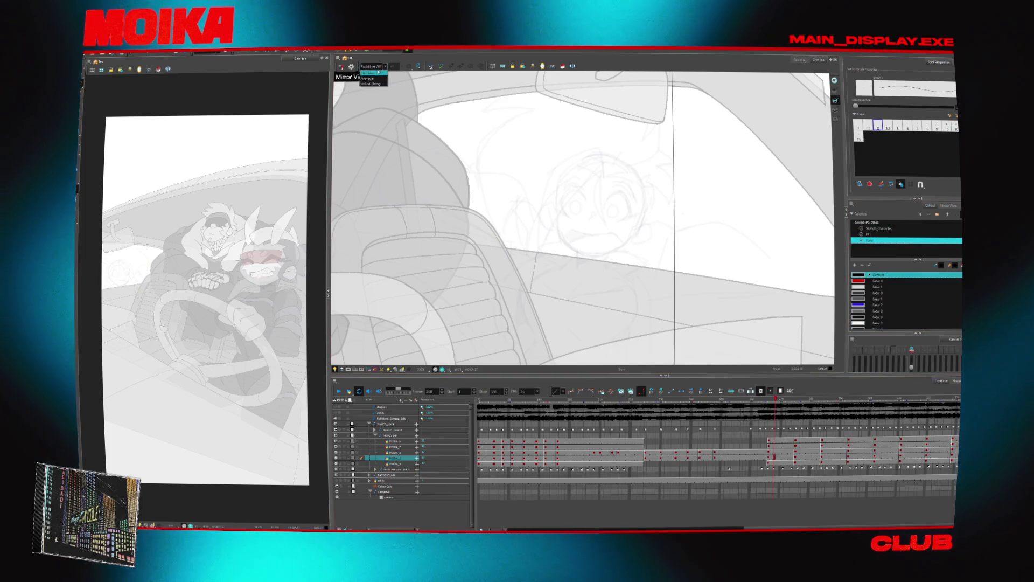
pyautogui.click(377, 78)
# Hide the car interior background and the driver layer, then zoom in on the passenger's face.
pyautogui.scroll(2, 582, 219)
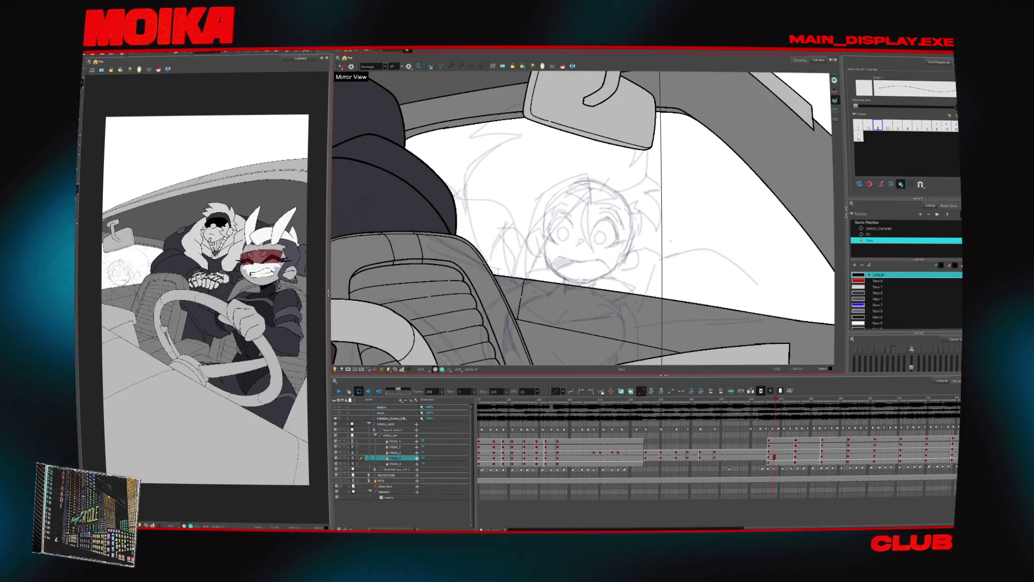
pyautogui.click(337, 475)
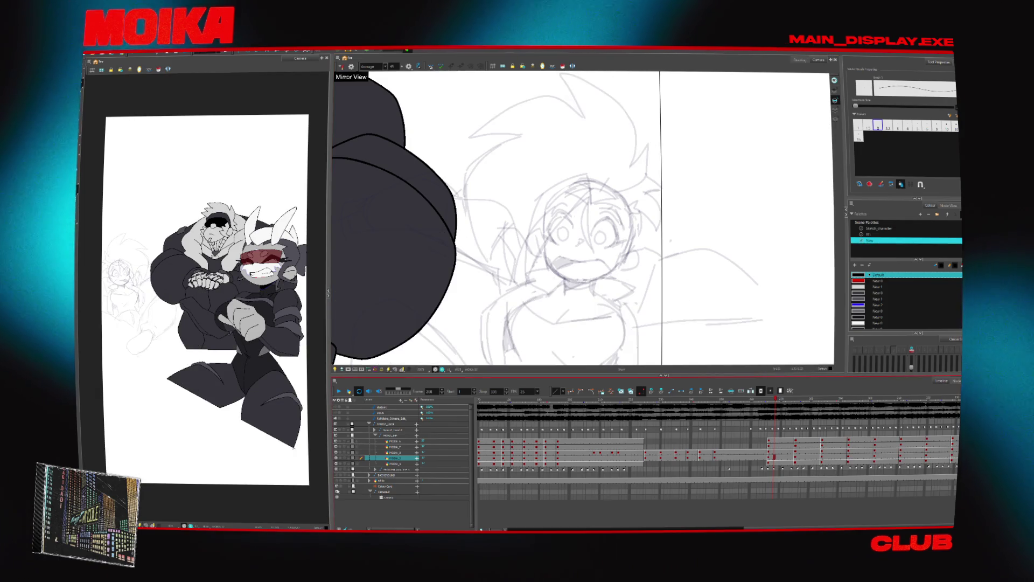
pyautogui.click(337, 469)
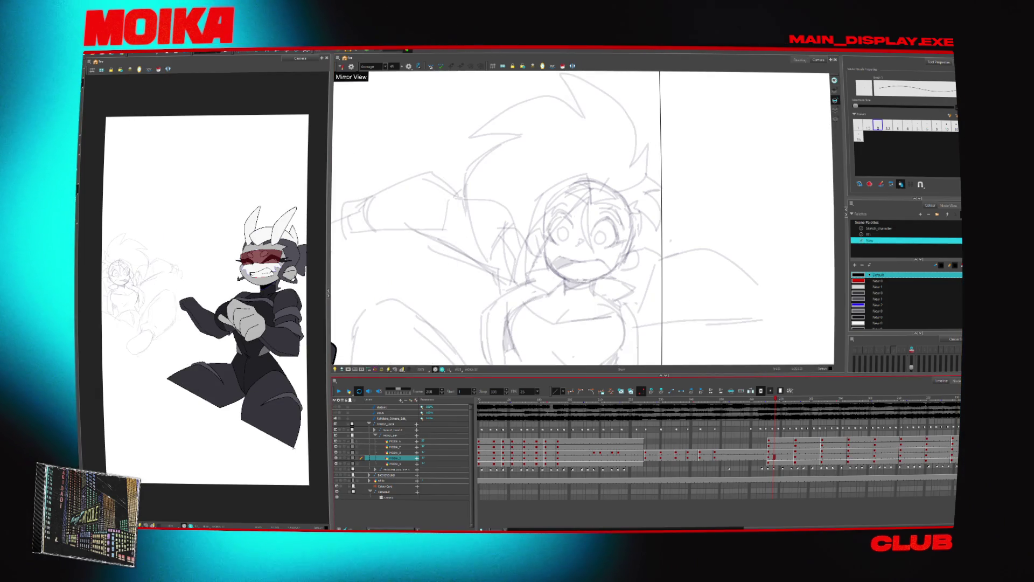
pyautogui.press(',')
pyautogui.press(',')
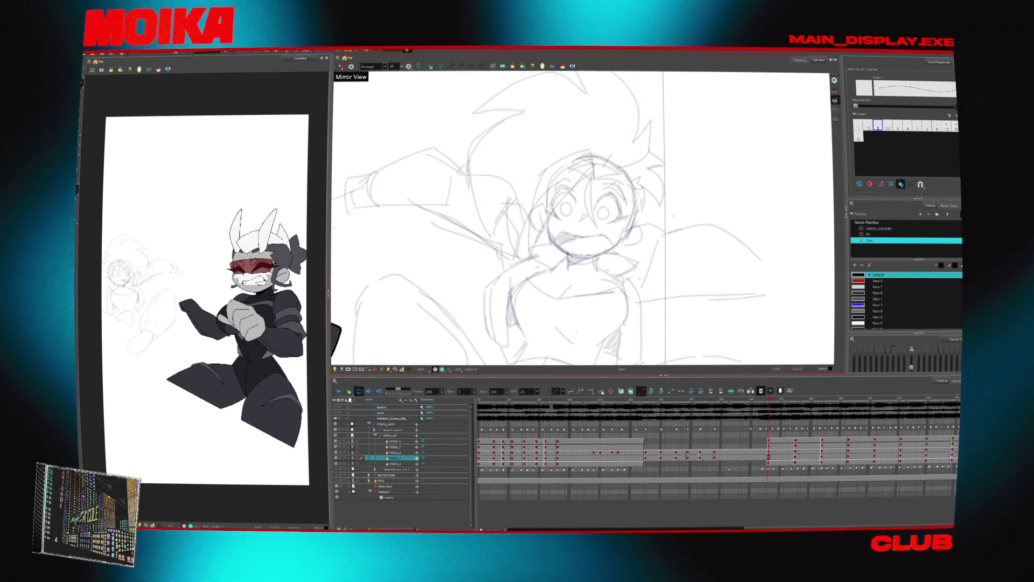
pyautogui.press('2')
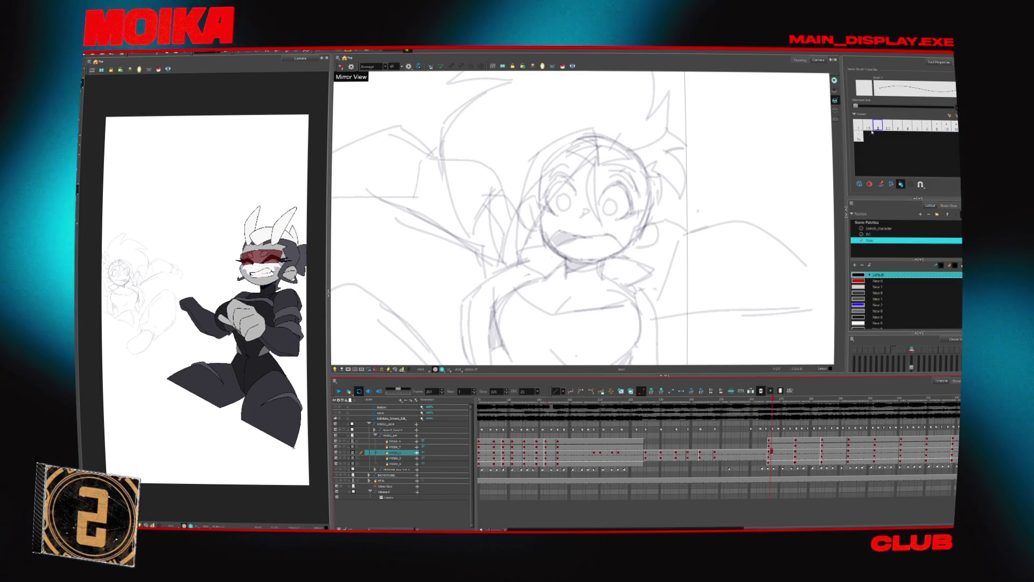
# Ink the passenger's open-mouth curve, rotating the view to extend the left arc and close the right.
pyautogui.press('g')
pyautogui.moveTo(571, 252); pyautogui.dragTo(602, 252)
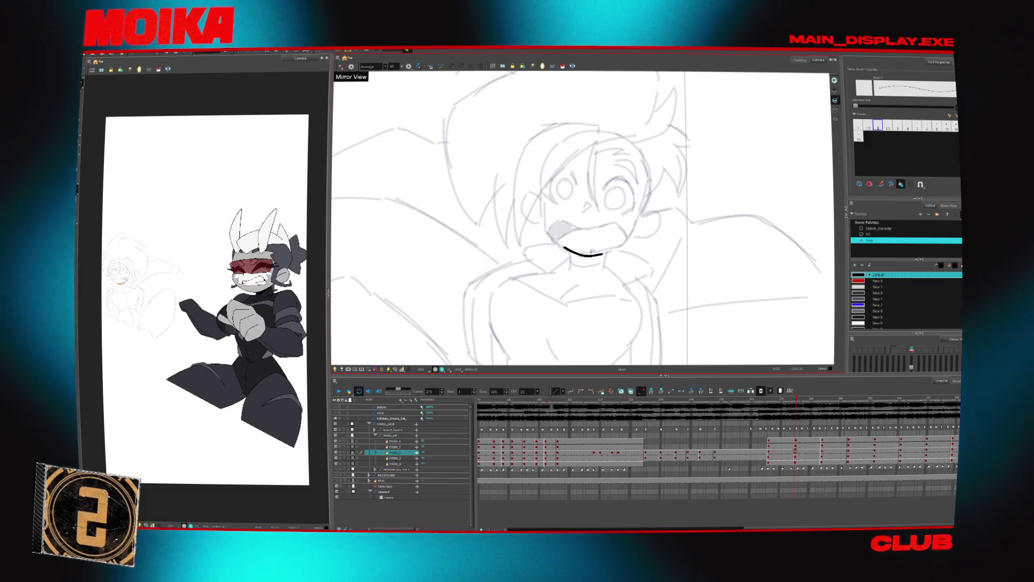
pyautogui.click(592, 252)
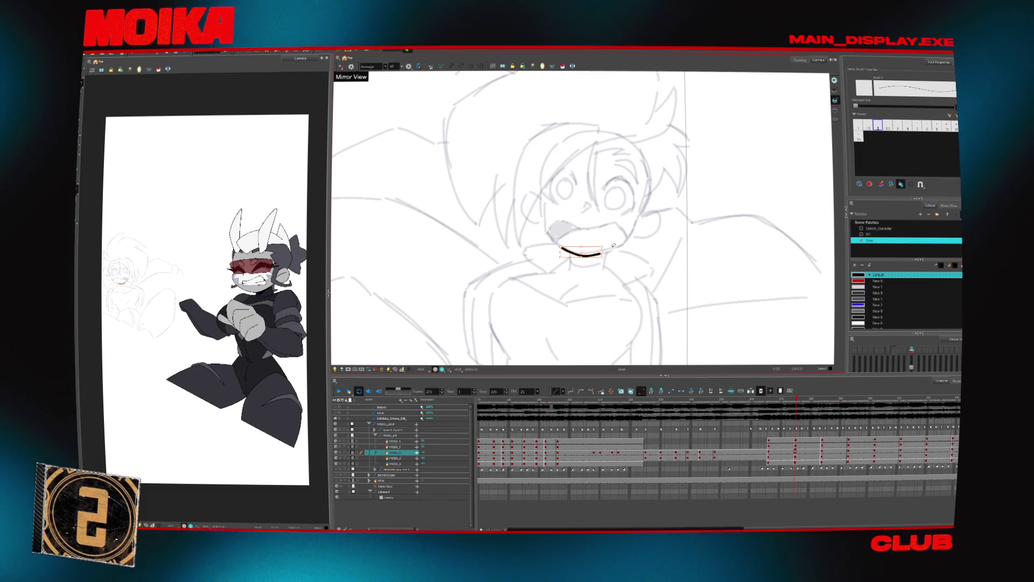
pyautogui.moveTo(634, 252); pyautogui.dragTo(563, 277)
pyautogui.moveTo(545, 218); pyautogui.dragTo(564, 182)
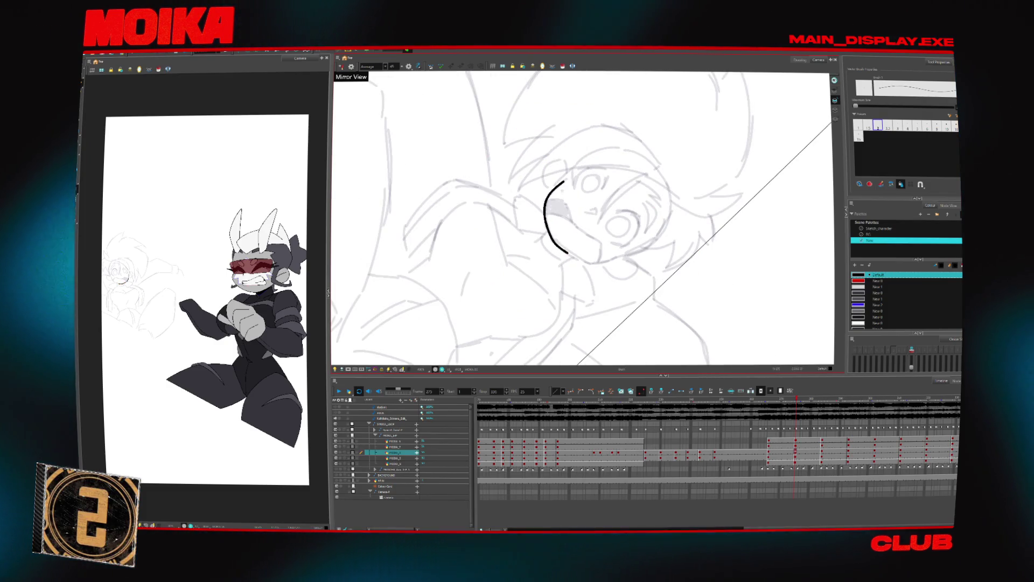
pyautogui.moveTo(546, 221); pyautogui.dragTo(559, 184)
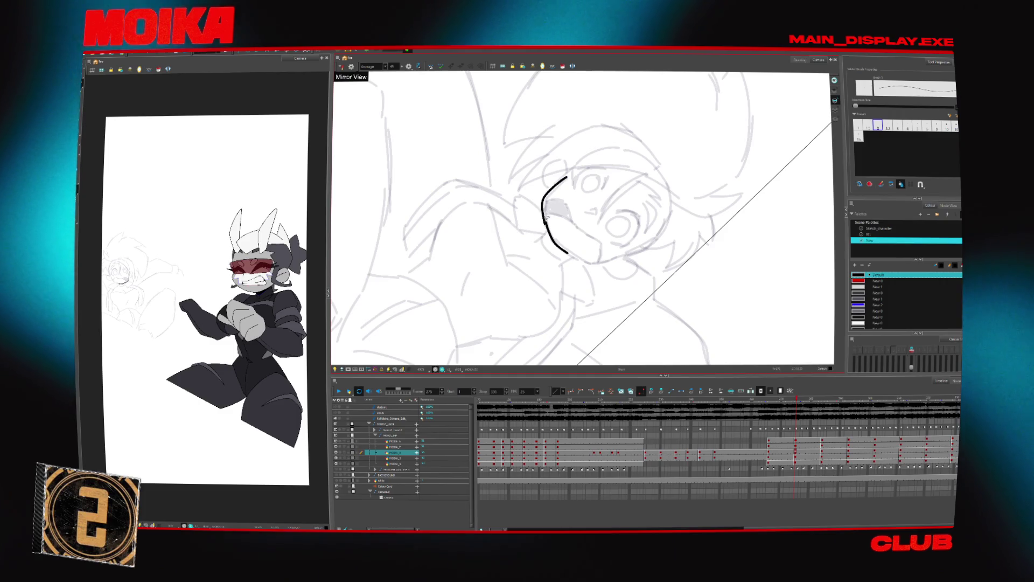
pyautogui.hotkey('shift', 'x')
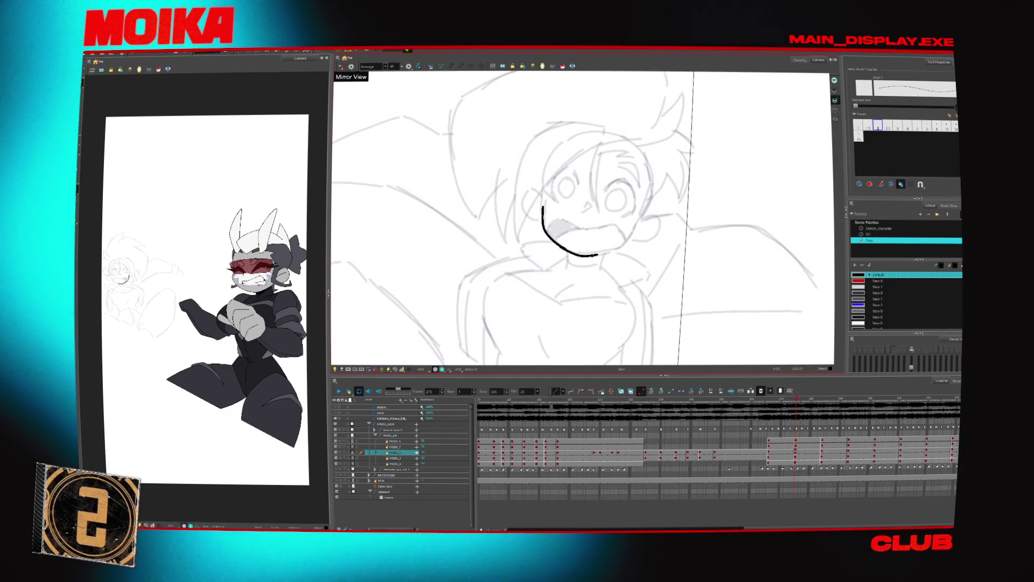
pyautogui.moveTo(597, 254); pyautogui.dragTo(637, 224)
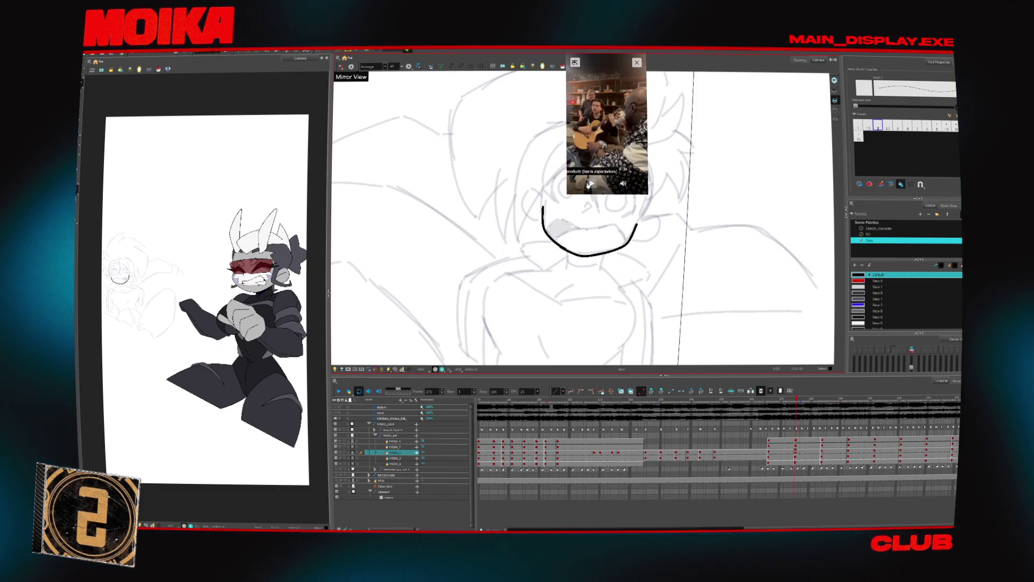
# Move the floating reference video aside, enlarge it, and flip between sketch drawings.
pyautogui.moveTo(607, 124); pyautogui.dragTo(914, 133)
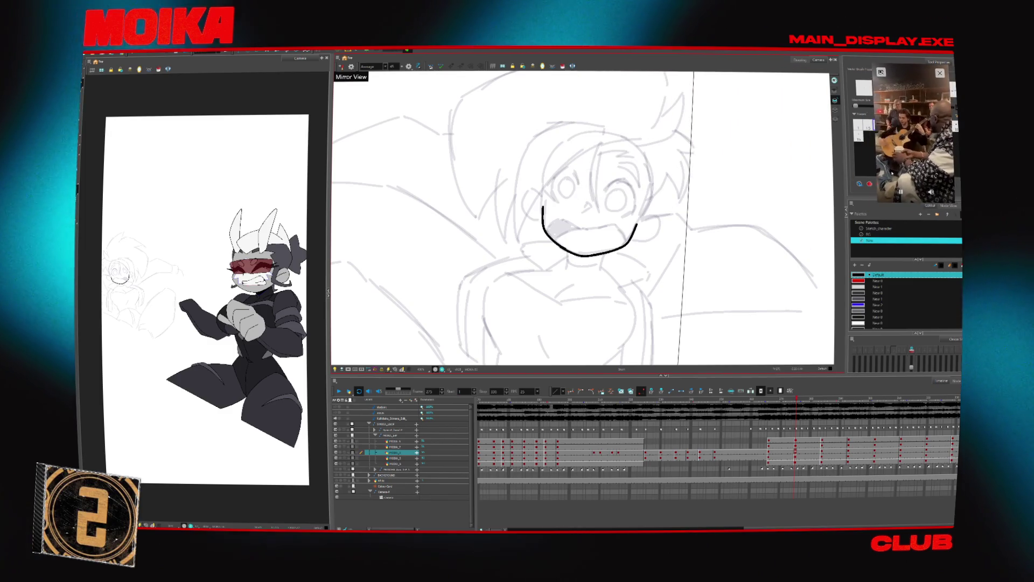
pyautogui.moveTo(875, 202); pyautogui.dragTo(823, 301)
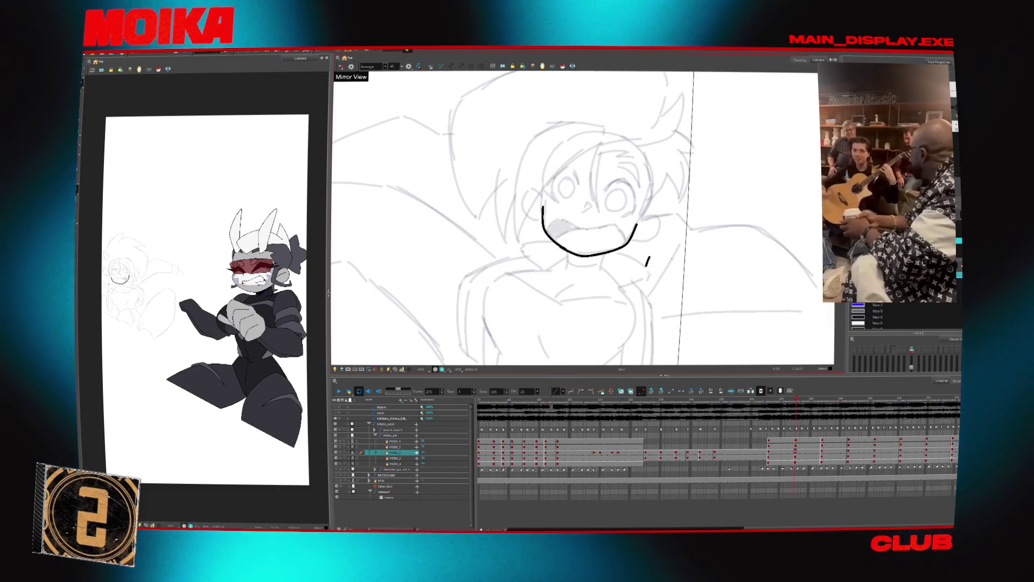
pyautogui.hotkey('shift', 'Return')
pyautogui.press('f')
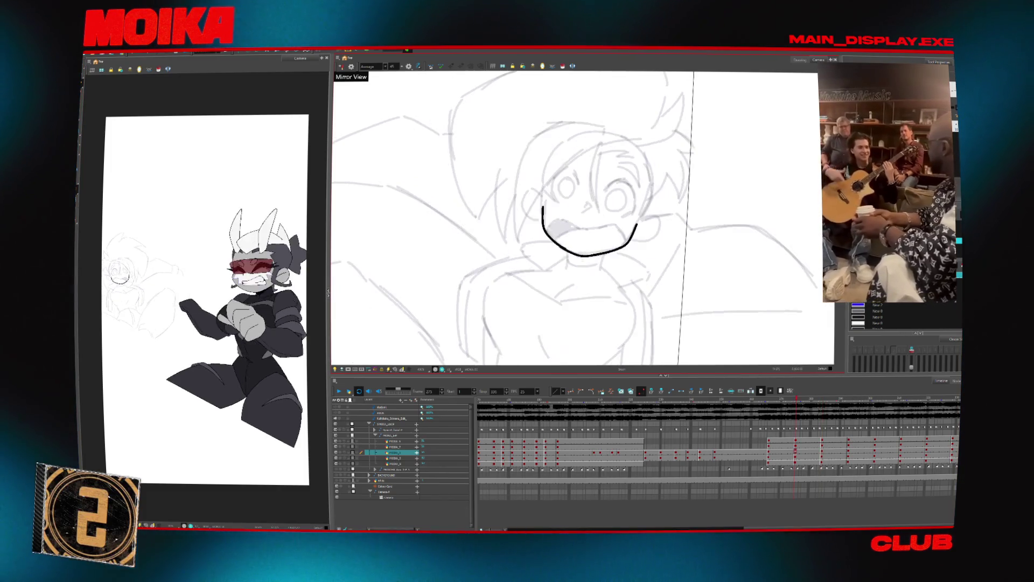
pyautogui.press('g')
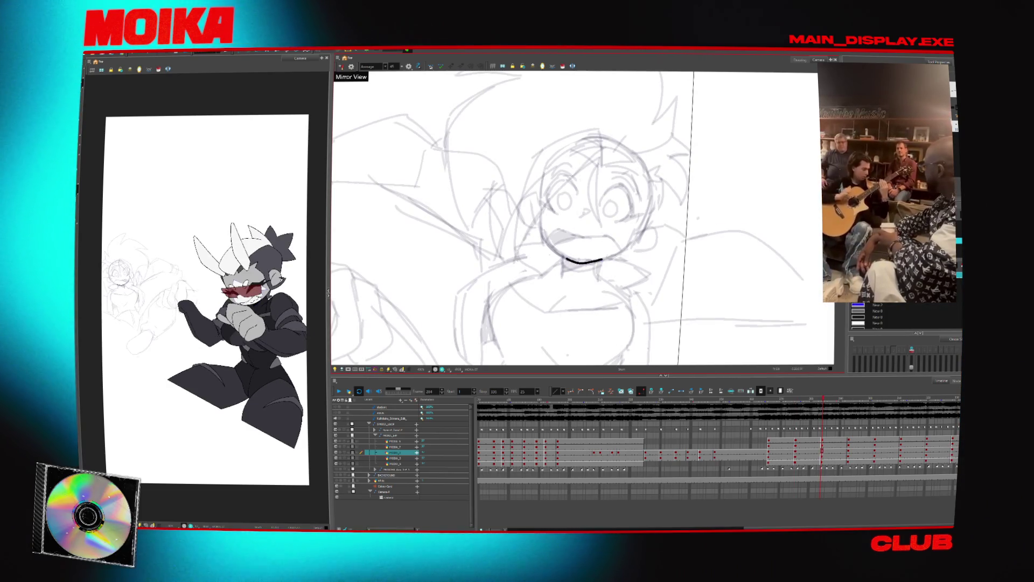
# Draw a curved line on the face's left edge in a rotated view, then compare frames and undo it.
pyautogui.press('v')
pyautogui.press('v')
pyautogui.moveTo(538, 225)
pyautogui.mouseDown()
pyautogui.moveTo(558, 253)
pyautogui.moveTo(545, 188)
pyautogui.mouseUp()
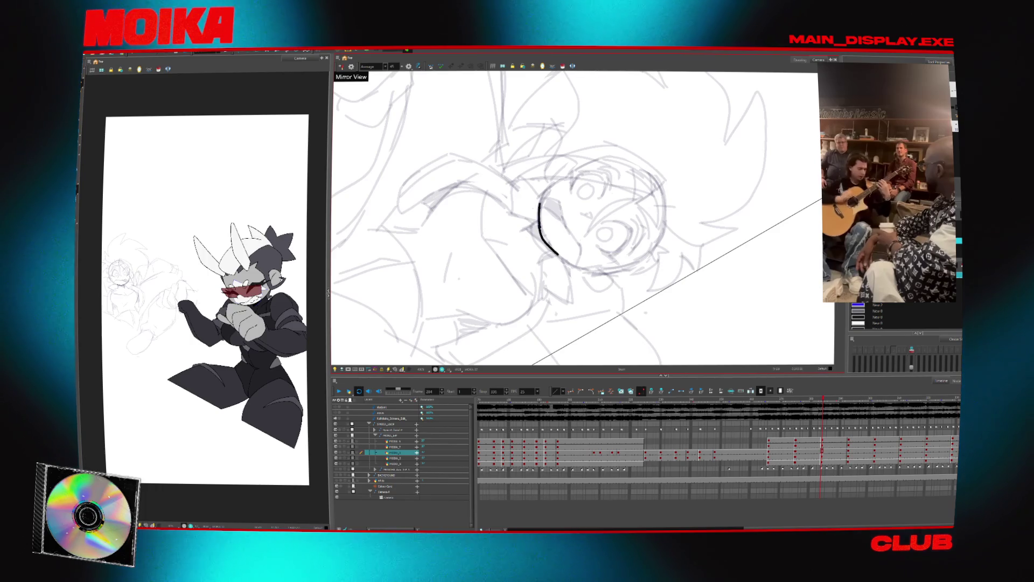
pyautogui.press('c')
pyautogui.press('c')
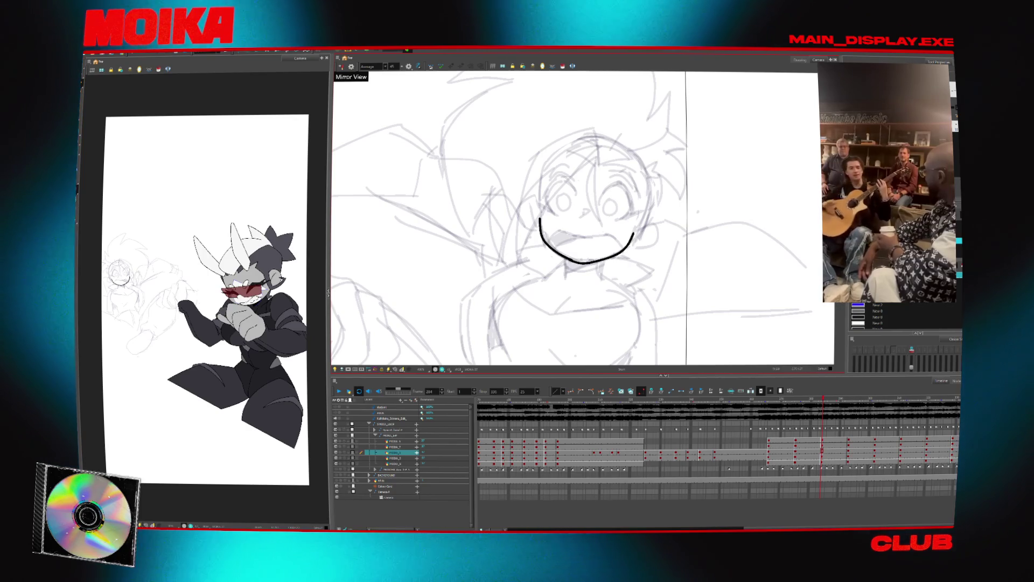
pyautogui.press('g')
pyautogui.press('f')
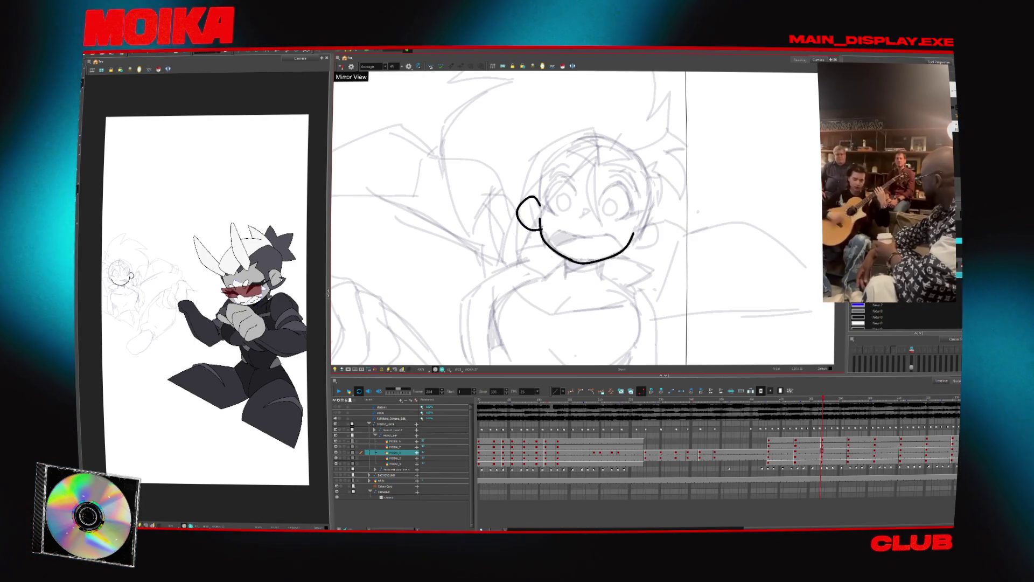
pyautogui.press('g')
pyautogui.press('f')
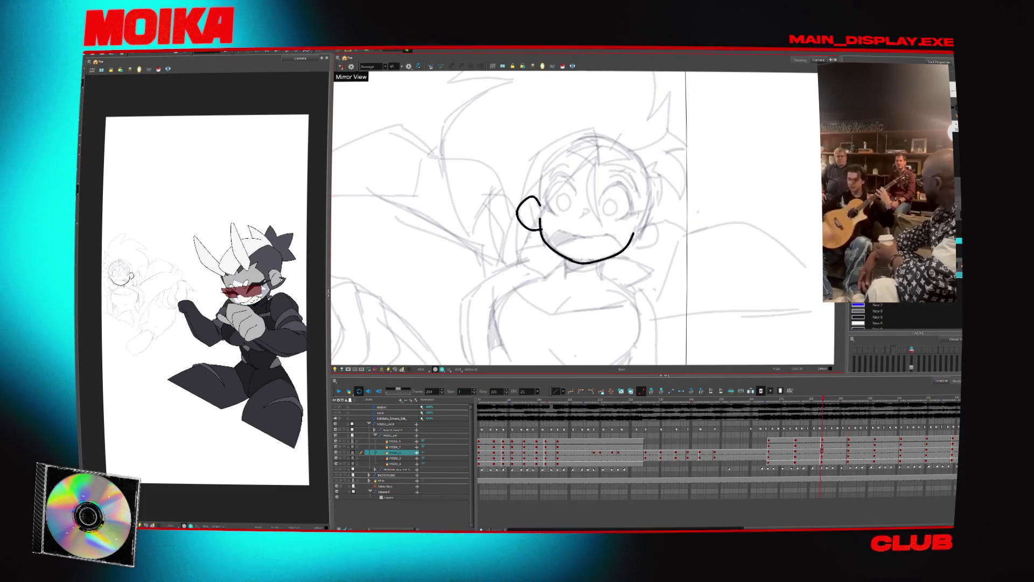
pyautogui.hotkey('ctrl', 'z')
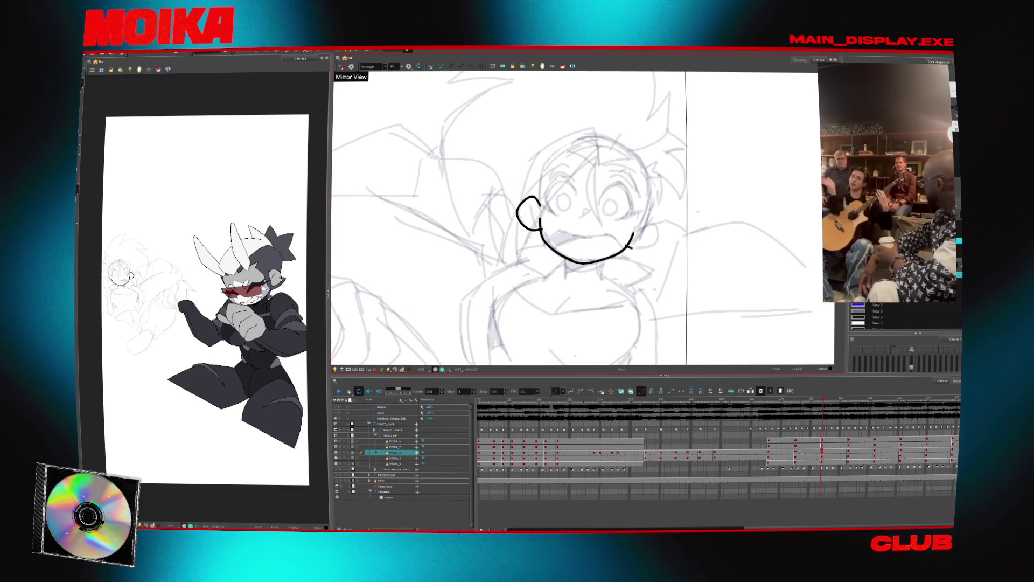
# Reset the canvas orientation and undo a stray stroke above the left cheek while comparing drawings.
pyautogui.press('g')
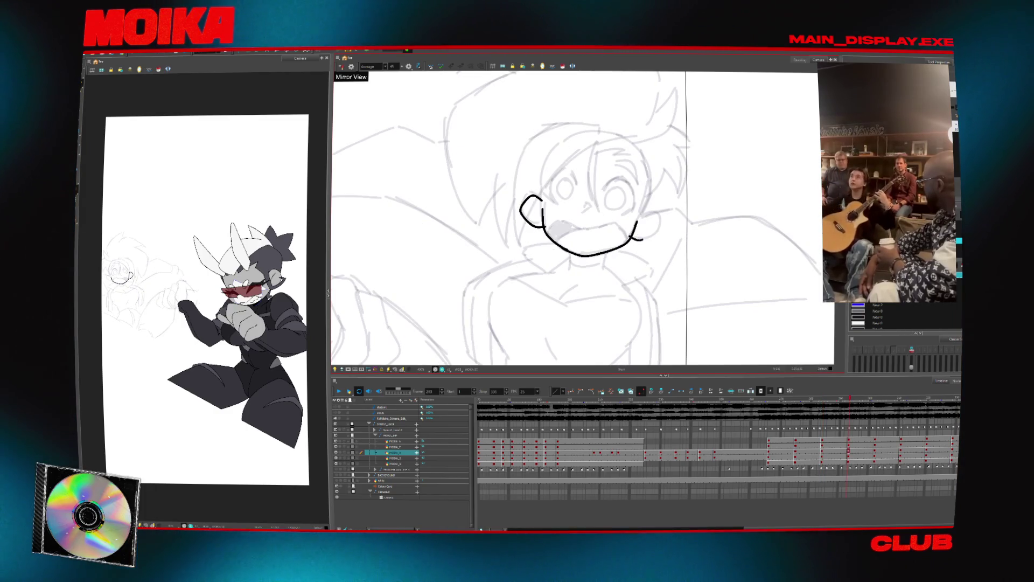
pyautogui.press('f')
pyautogui.press('4')
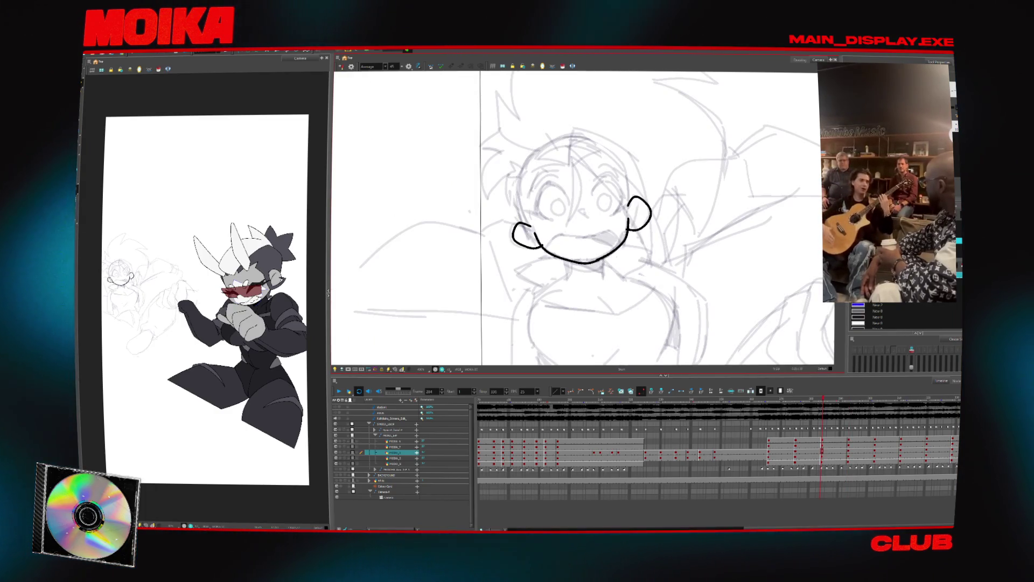
pyautogui.hotkey('ctrl', 'z')
pyautogui.press('g')
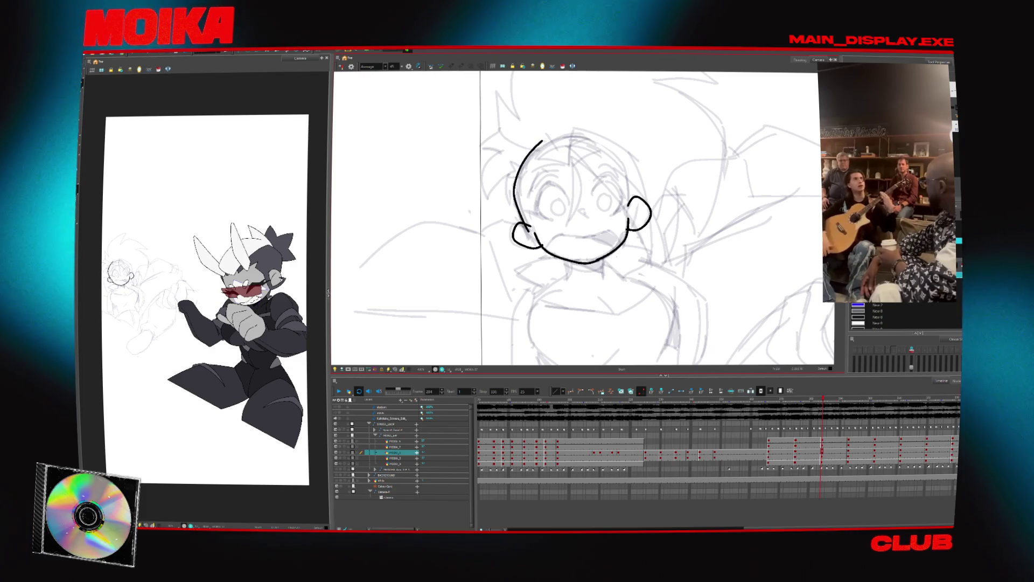
pyautogui.press('f')
pyautogui.press('g')
pyautogui.press('f')
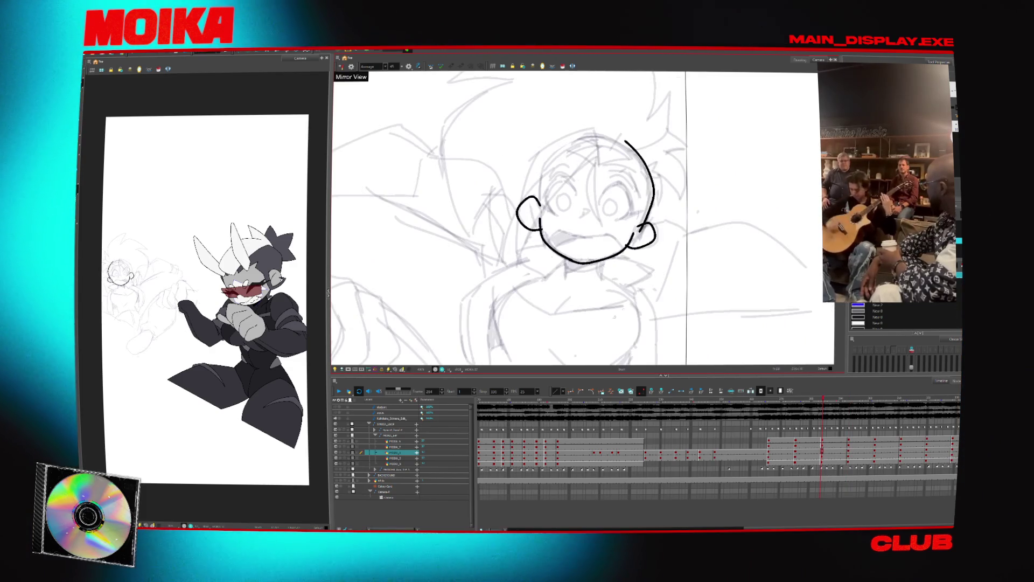
pyautogui.press('f')
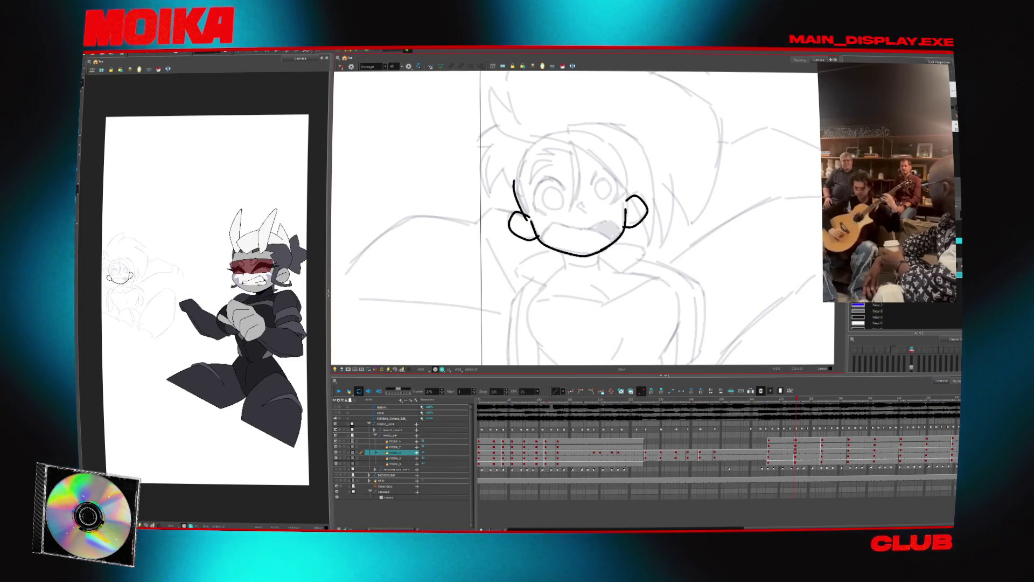
# Ink the arc along the head's left side and mirror the canvas to check it.
pyautogui.moveTo(544, 134); pyautogui.dragTo(520, 215)
pyautogui.press('4')
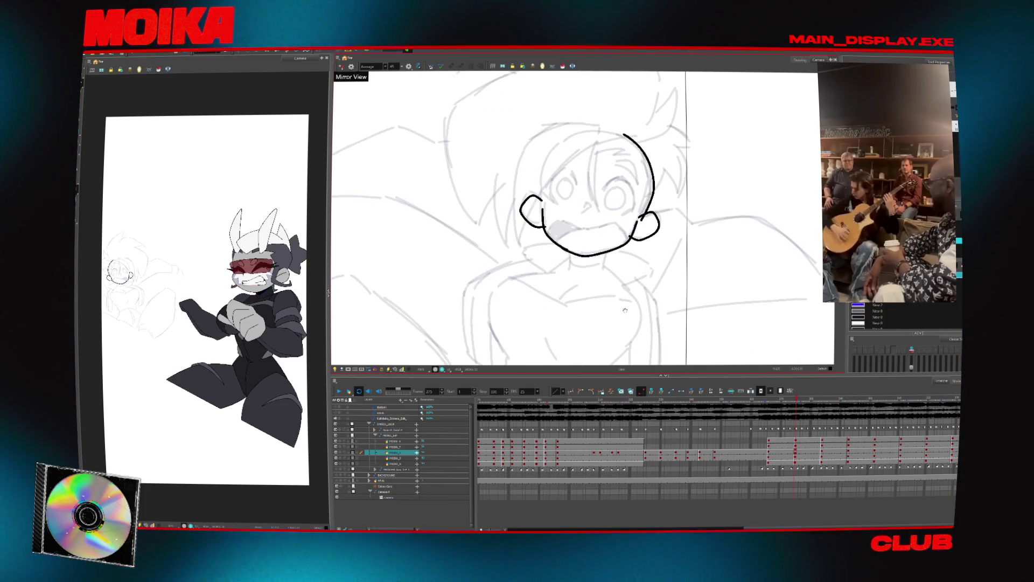
pyautogui.press('f')
pyautogui.press('f')
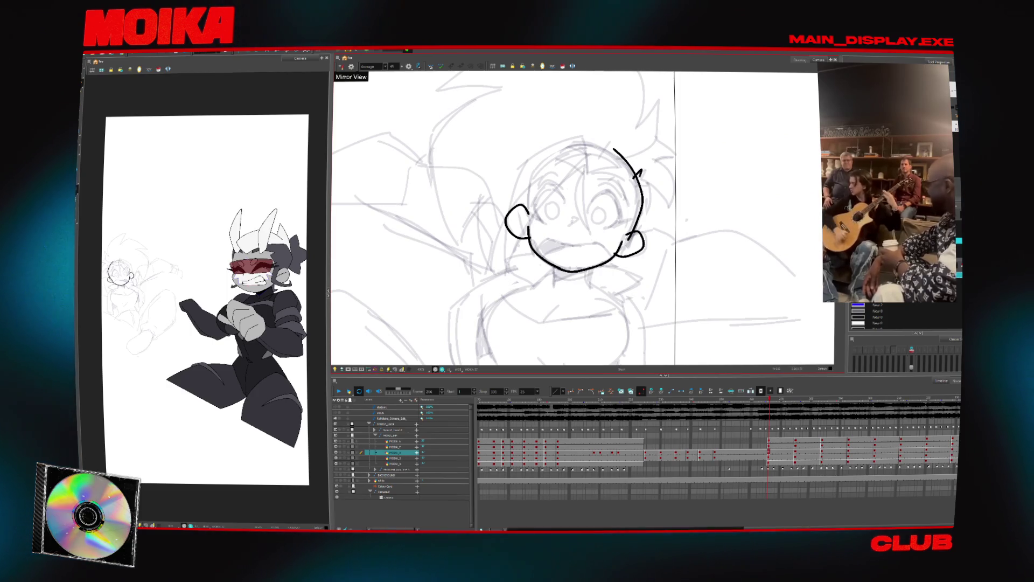
pyautogui.press('g')
pyautogui.press('g')
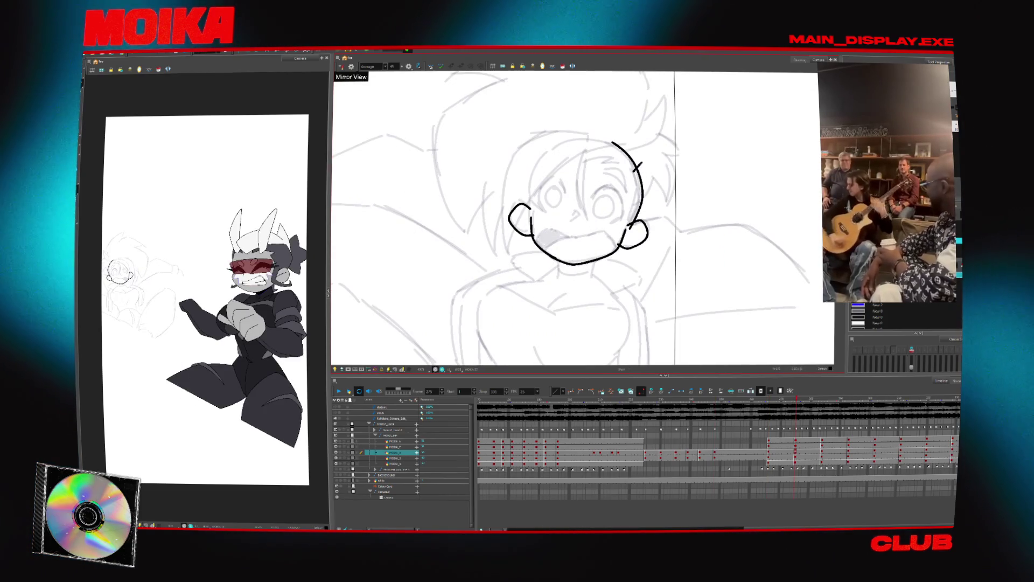
# Add a spiky hair tuft at the head's top-right and a short stroke on its left side.
pyautogui.moveTo(634, 160); pyautogui.dragTo(647, 173)
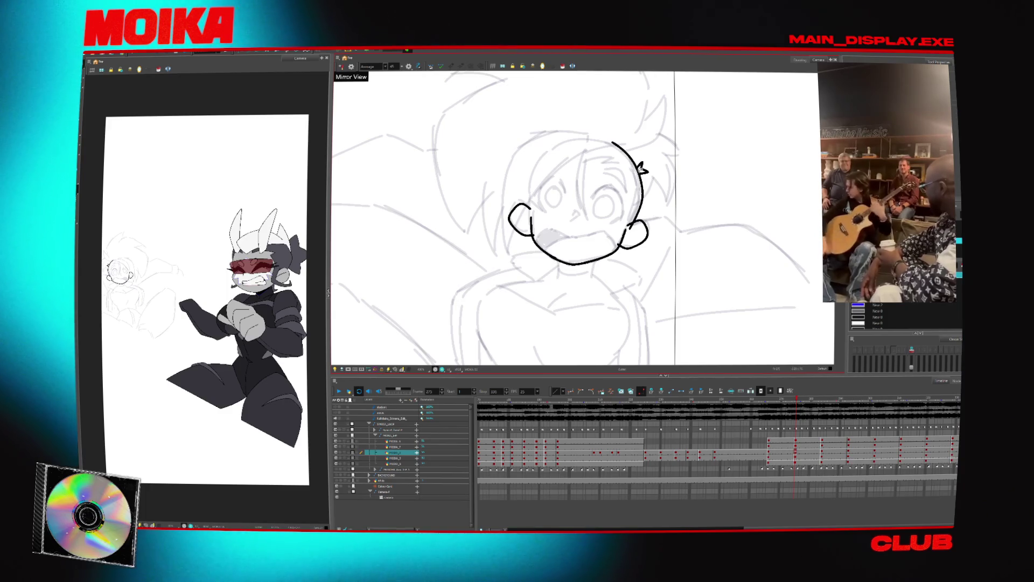
pyautogui.press('f')
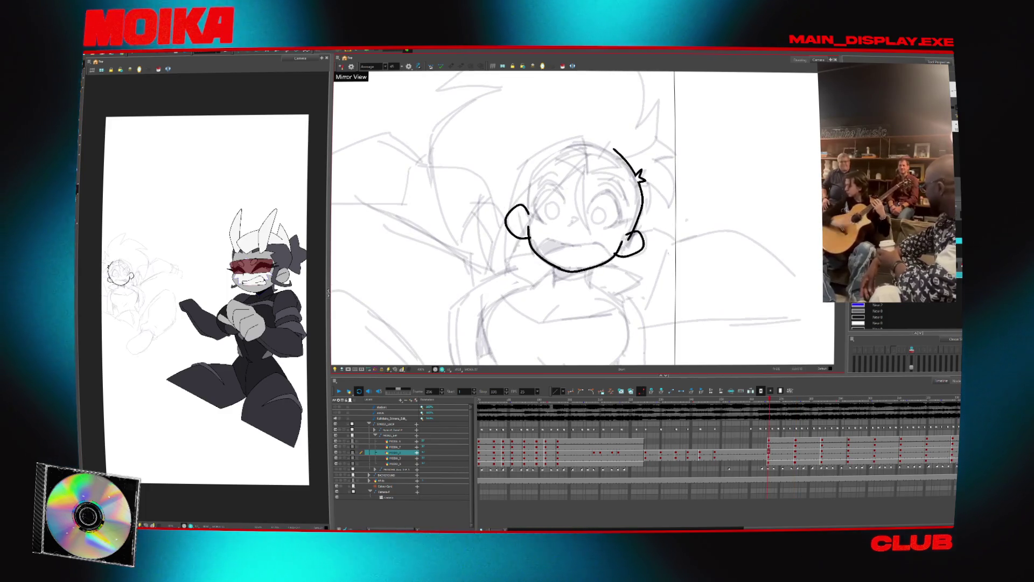
pyautogui.press('g')
pyautogui.press('f')
pyautogui.press('g')
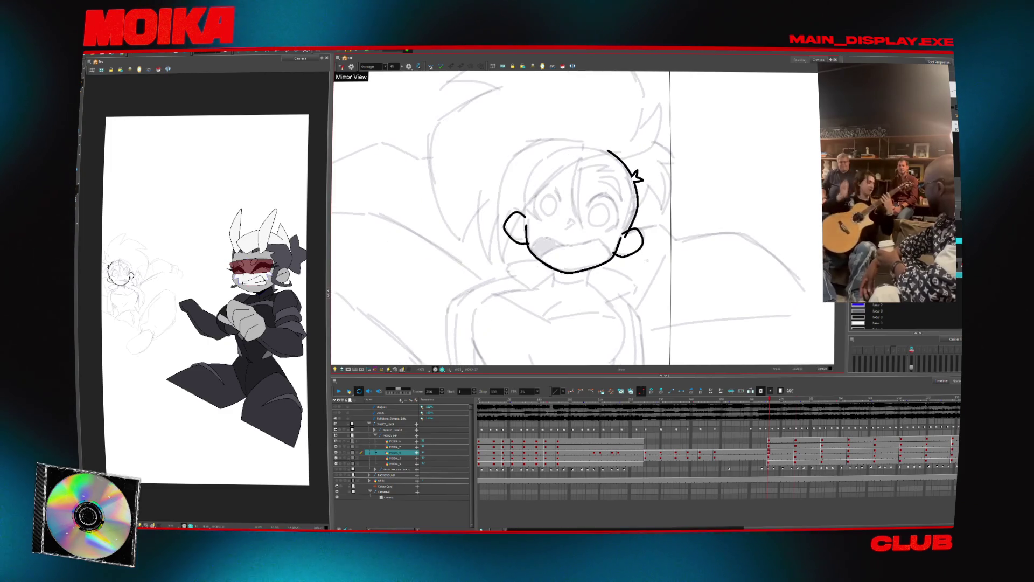
pyautogui.press('g')
pyautogui.press('f')
pyautogui.press('g')
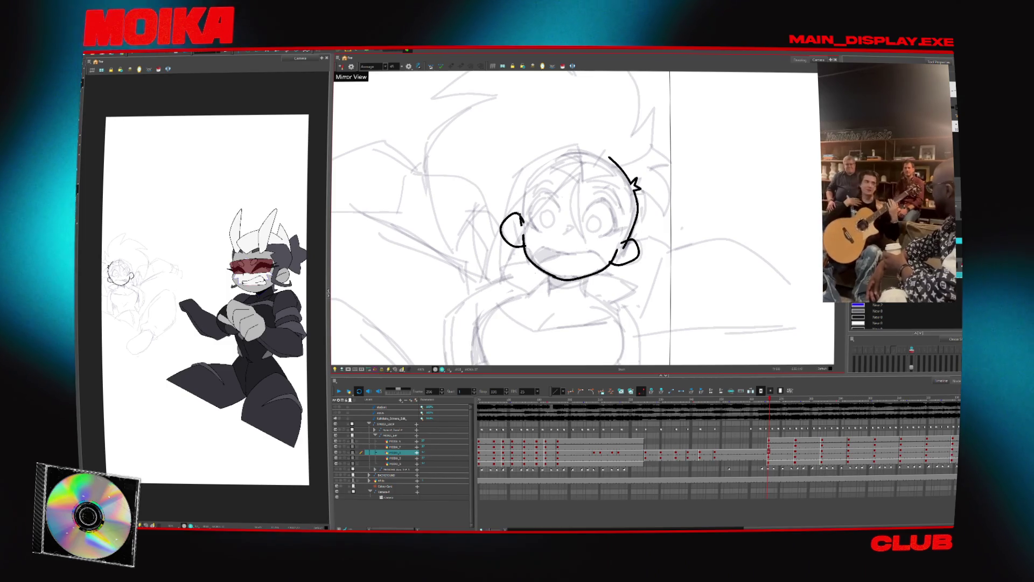
pyautogui.moveTo(497, 177); pyautogui.dragTo(500, 211)
pyautogui.press('g')
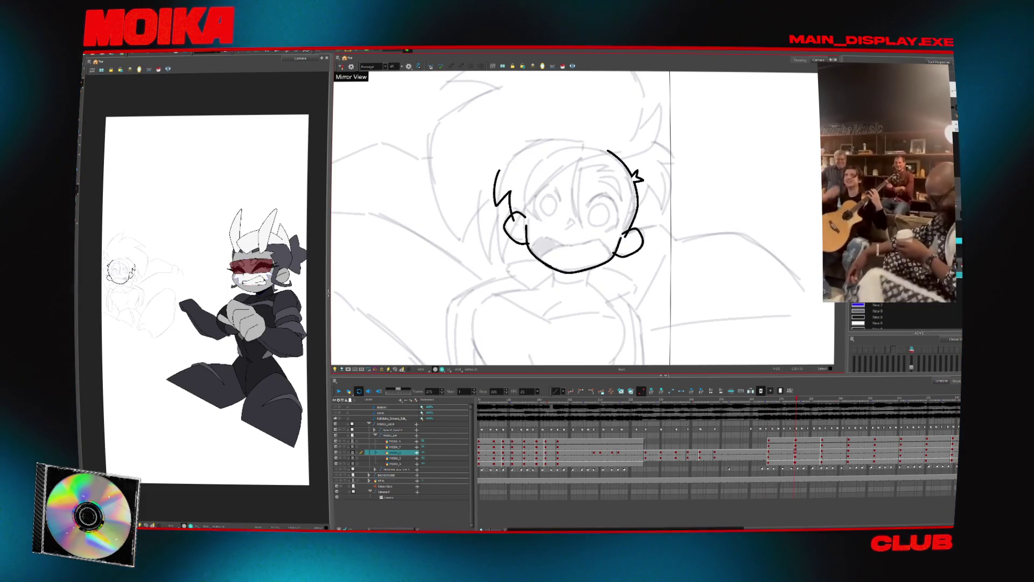
pyautogui.press('f')
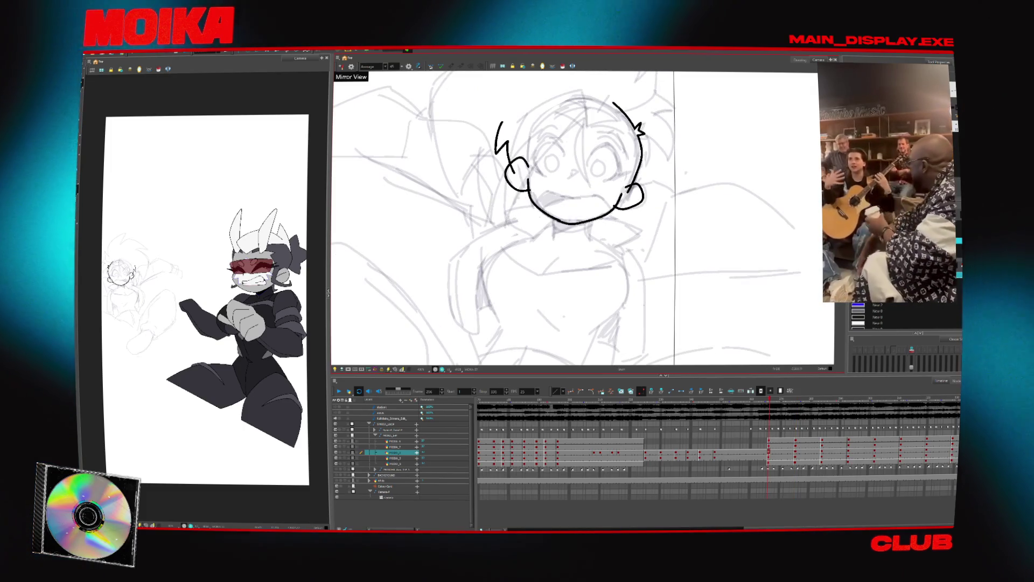
# Ink a neck line under the chin, undoing a stray horizontal stroke while comparing with the later drawing.
pyautogui.click(770, 457)
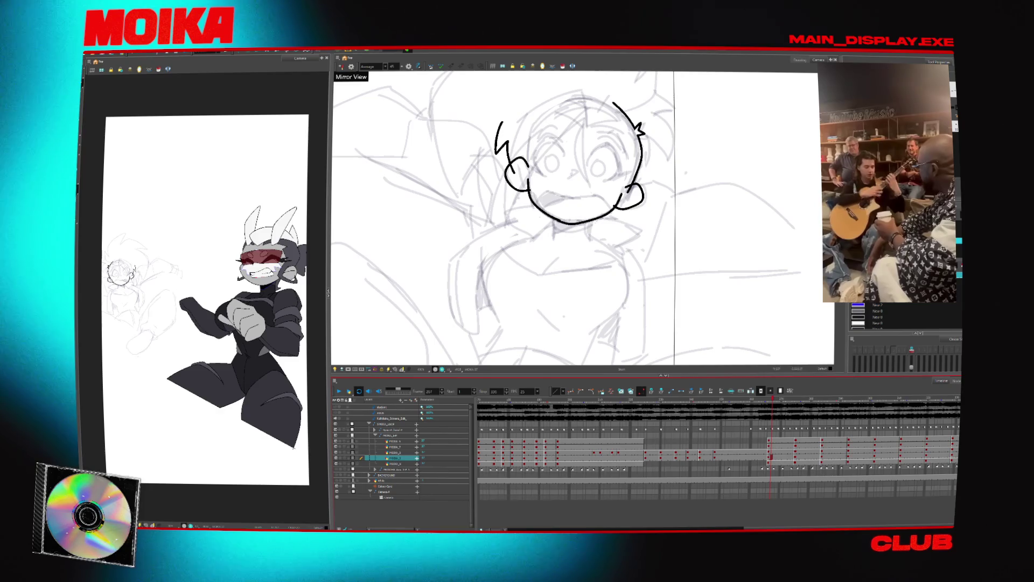
pyautogui.moveTo(588, 212); pyautogui.dragTo(588, 235)
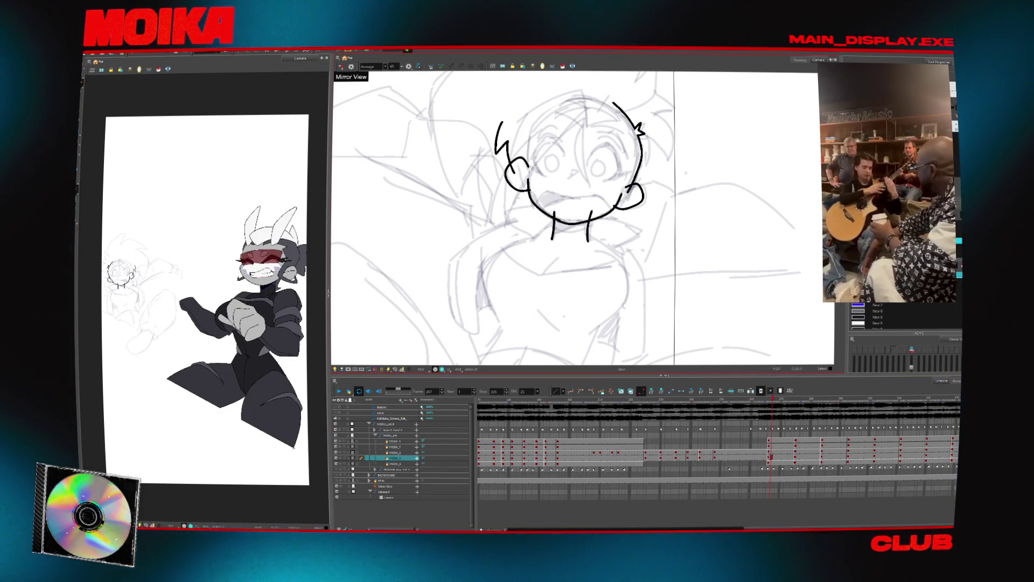
pyautogui.click(796, 457)
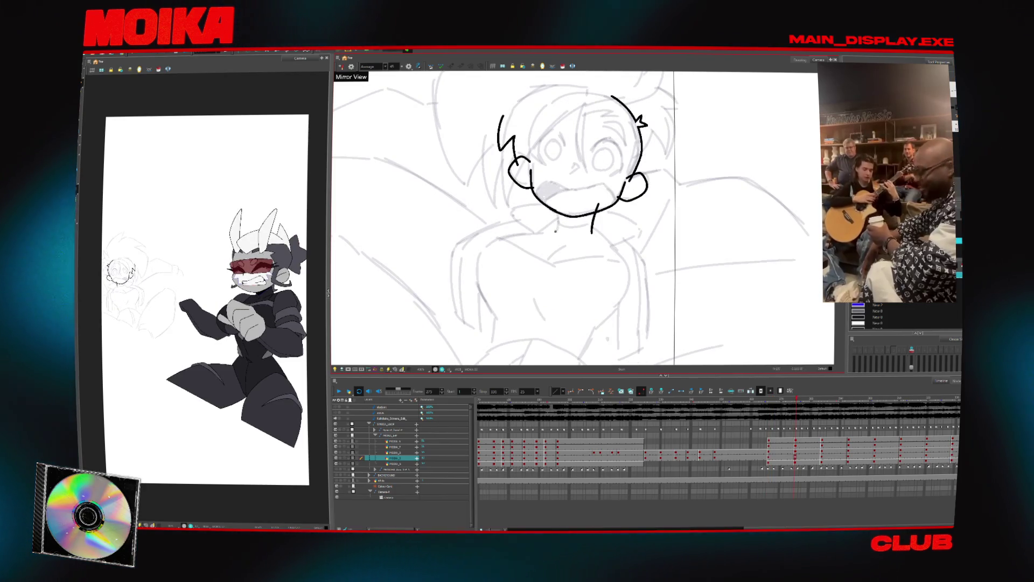
pyautogui.click(769, 457)
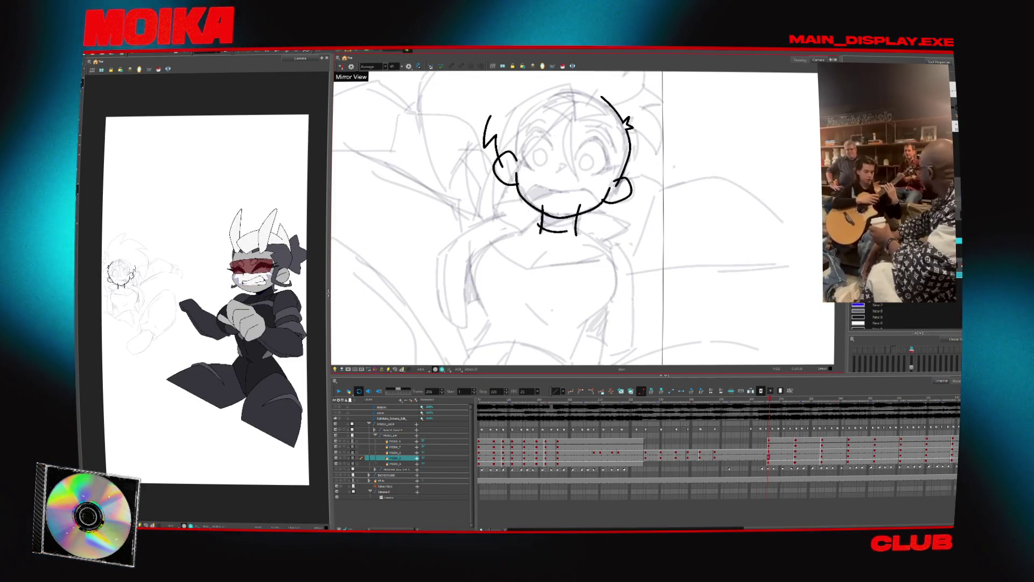
pyautogui.moveTo(527, 223); pyautogui.dragTo(581, 227)
pyautogui.hotkey('ctrl', 'z')
pyautogui.click(795, 457)
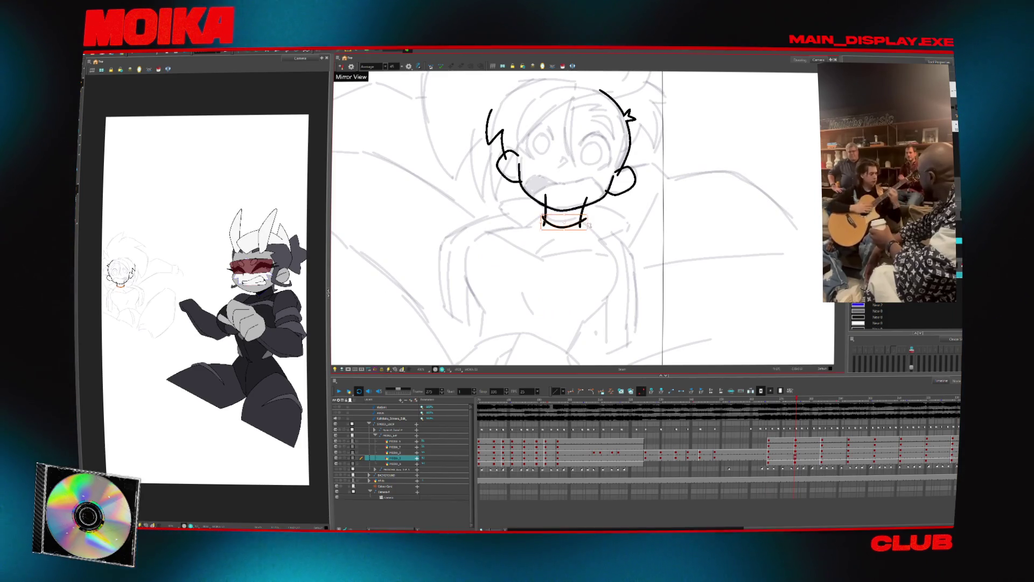
pyautogui.click(564, 210)
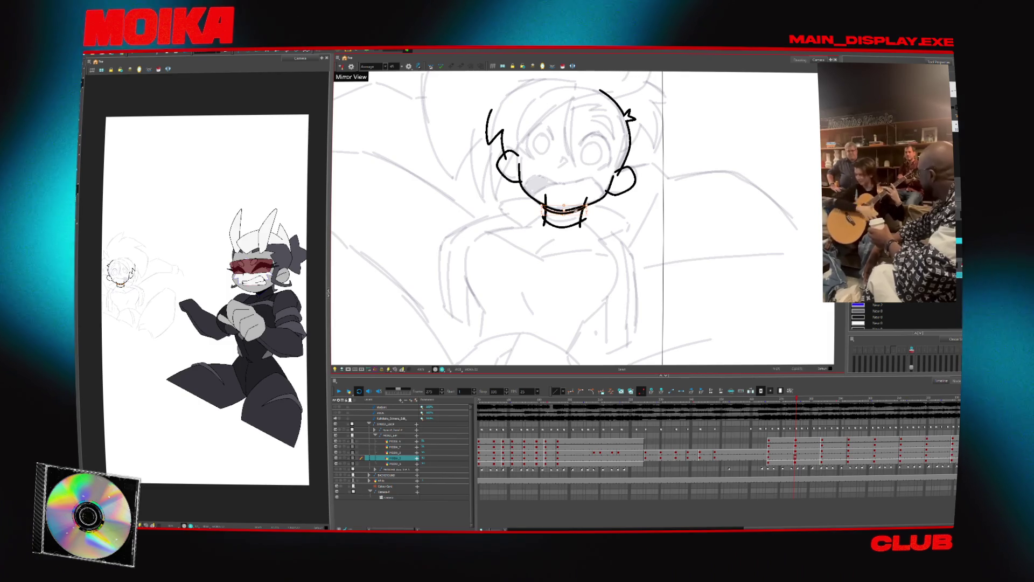
pyautogui.click(769, 457)
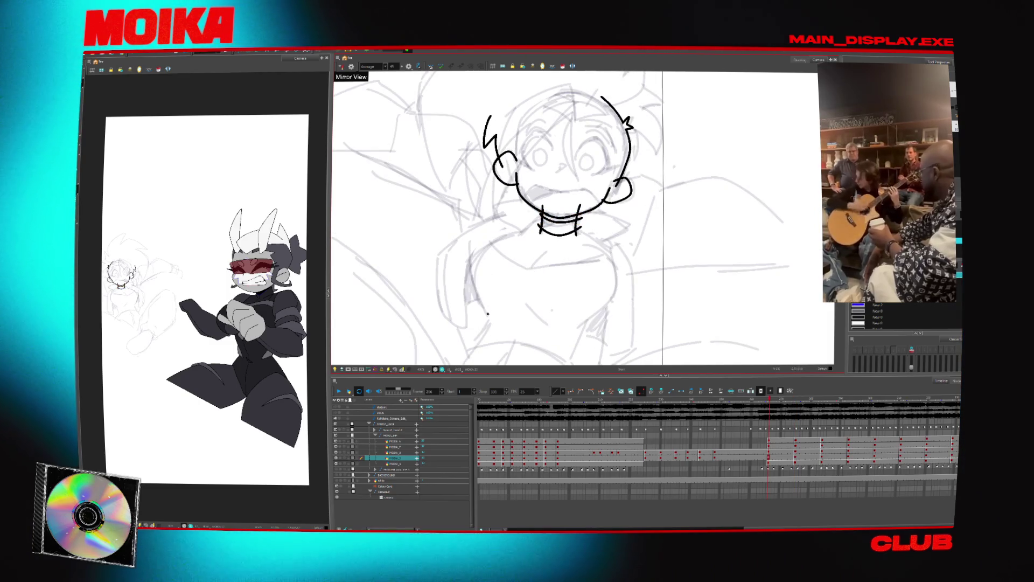
pyautogui.press('g')
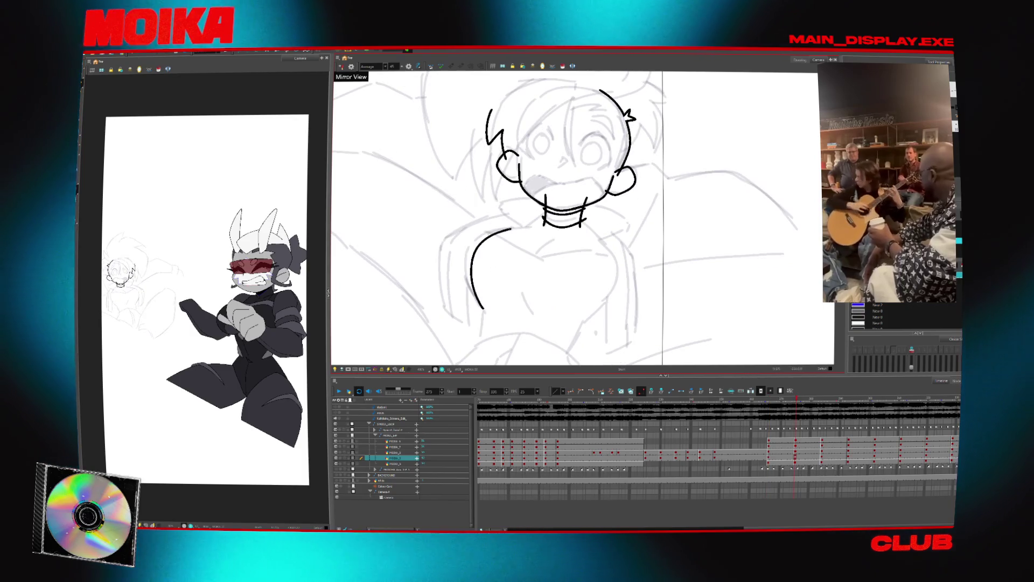
# Ink the right and left torso sides and redraw the left shoulder line more steeply.
pyautogui.press('f')
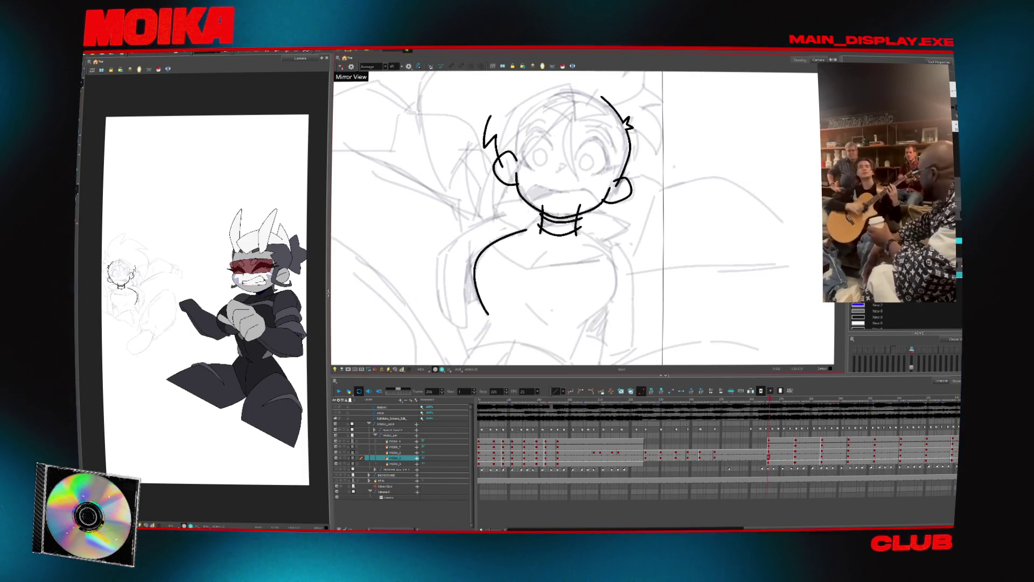
pyautogui.moveTo(615, 290); pyautogui.dragTo(580, 327)
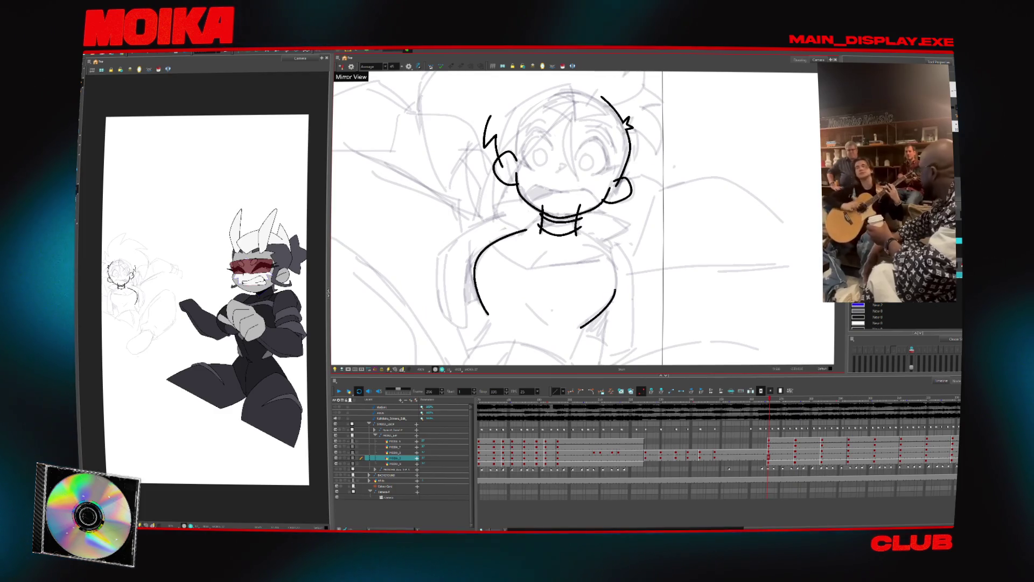
pyautogui.click(617, 287)
pyautogui.press('g')
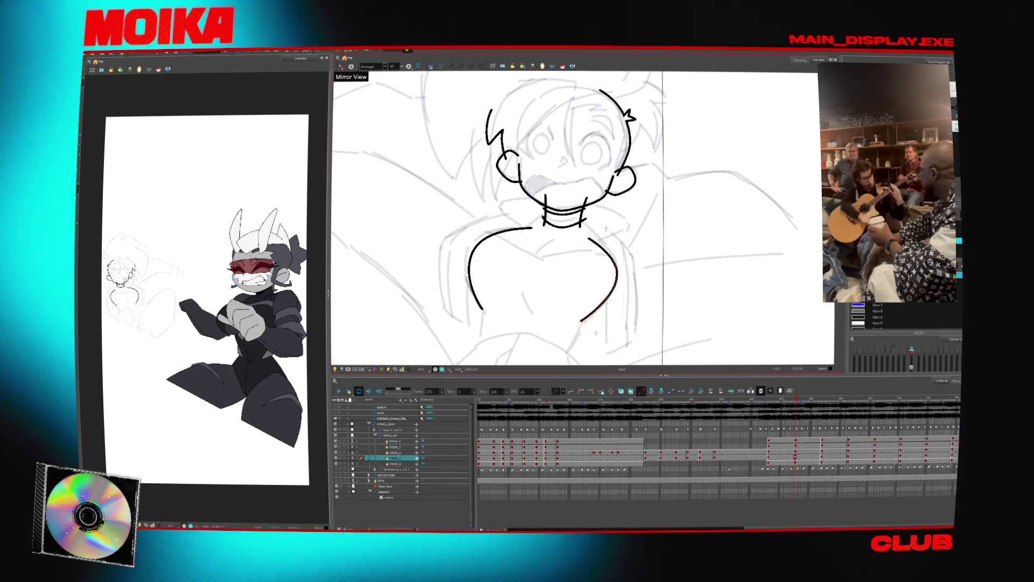
pyautogui.press('f')
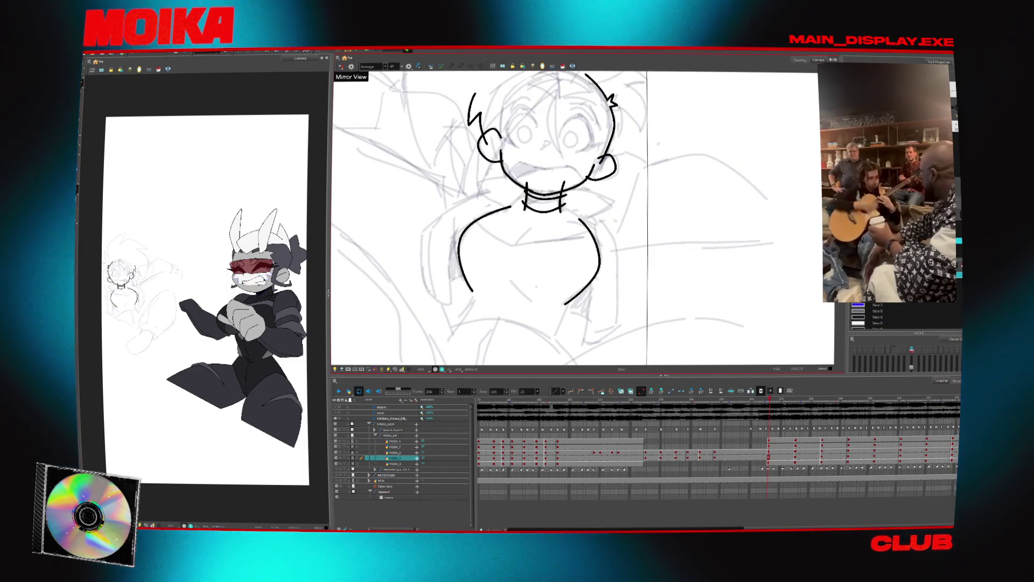
pyautogui.moveTo(425, 233); pyautogui.dragTo(431, 293)
pyautogui.press('g')
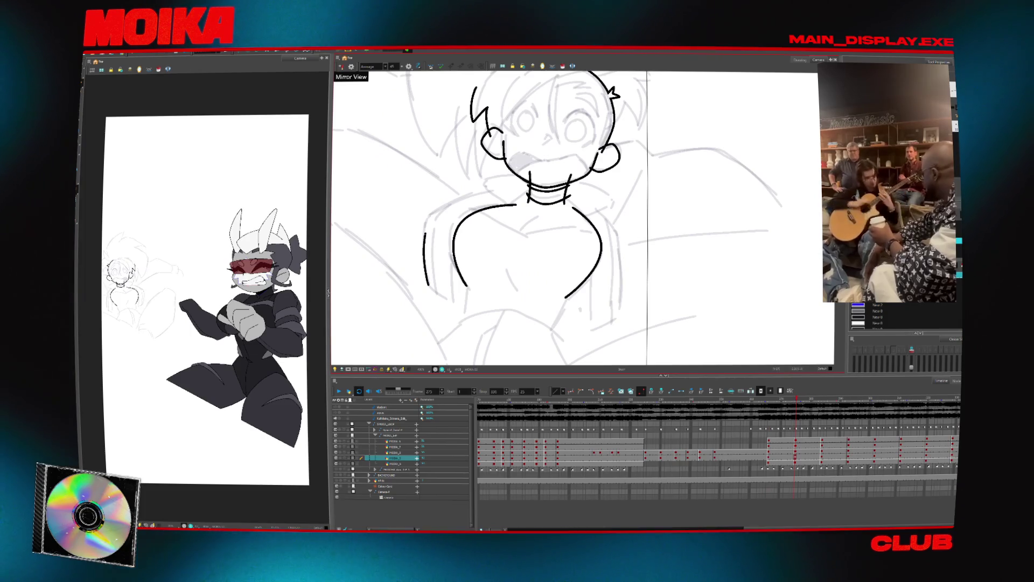
pyautogui.press('f')
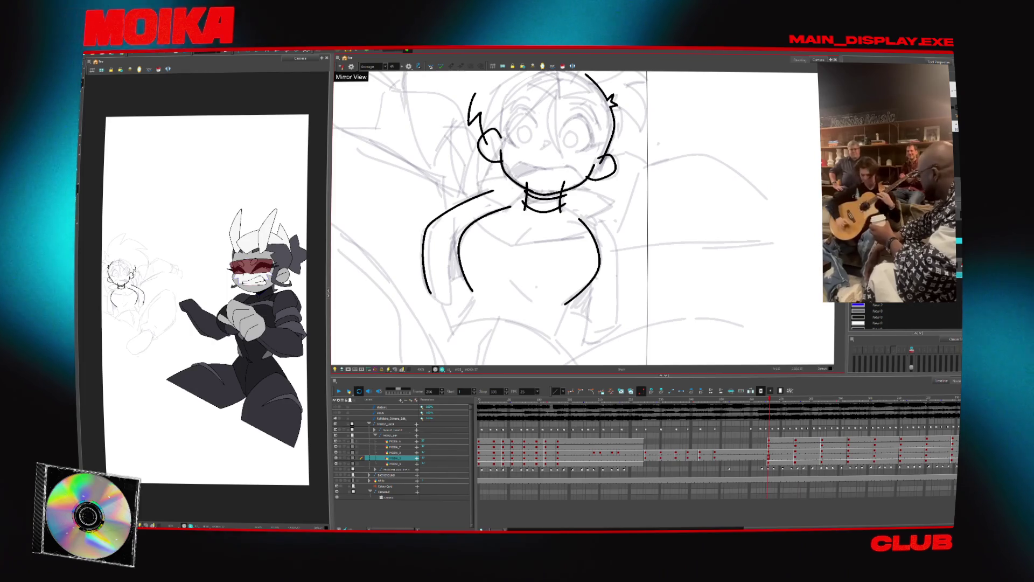
pyautogui.moveTo(493, 190); pyautogui.dragTo(425, 228)
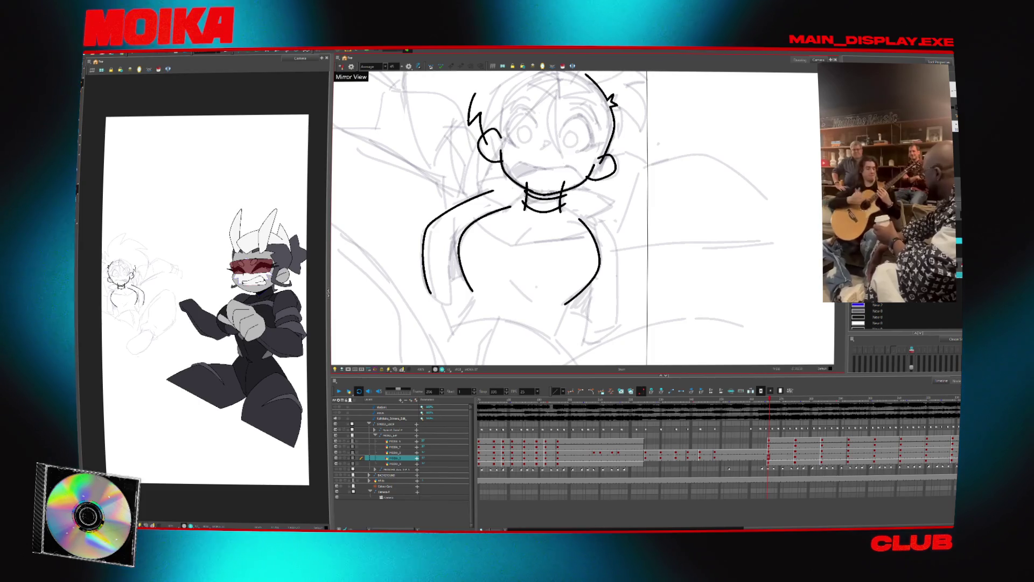
pyautogui.press('g')
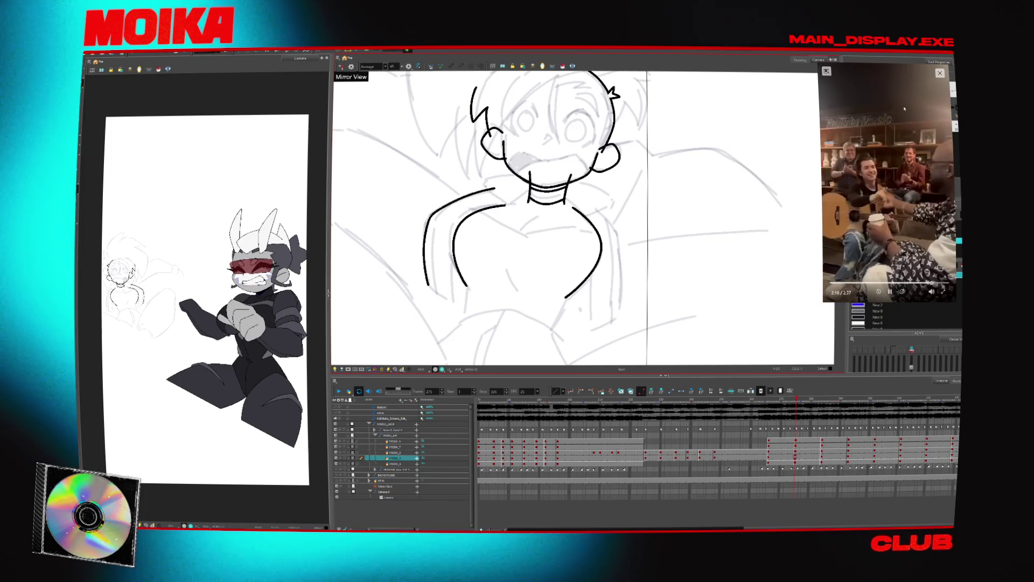
# Close the floating reference video and play back the animation.
pyautogui.moveTo(940, 74)
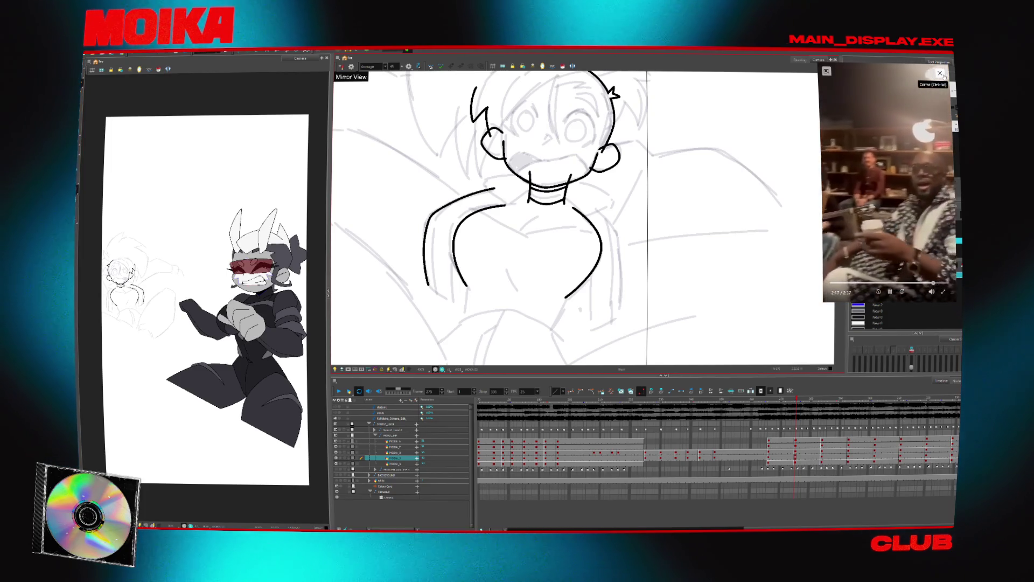
pyautogui.click(940, 73)
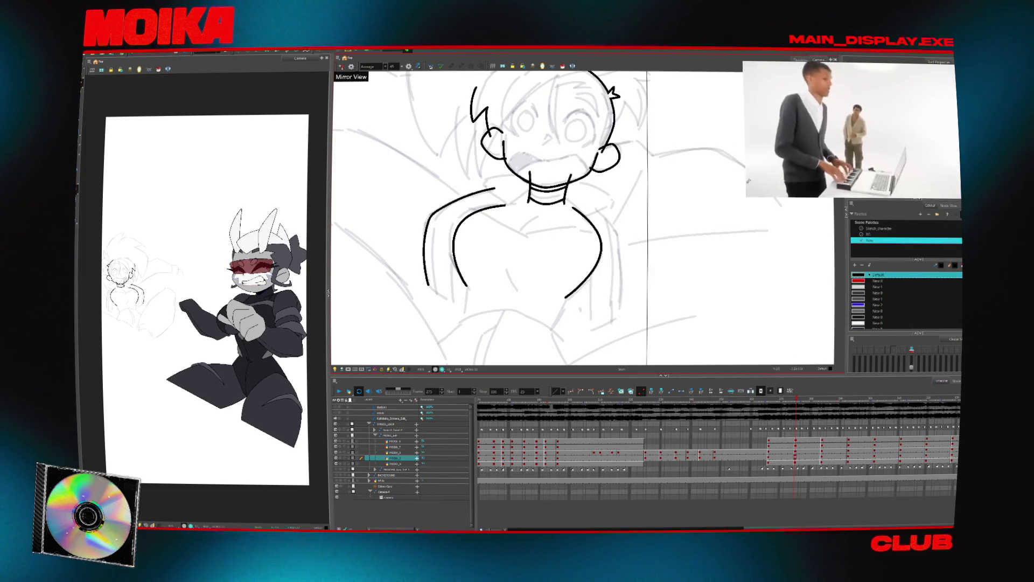
pyautogui.press('Return')
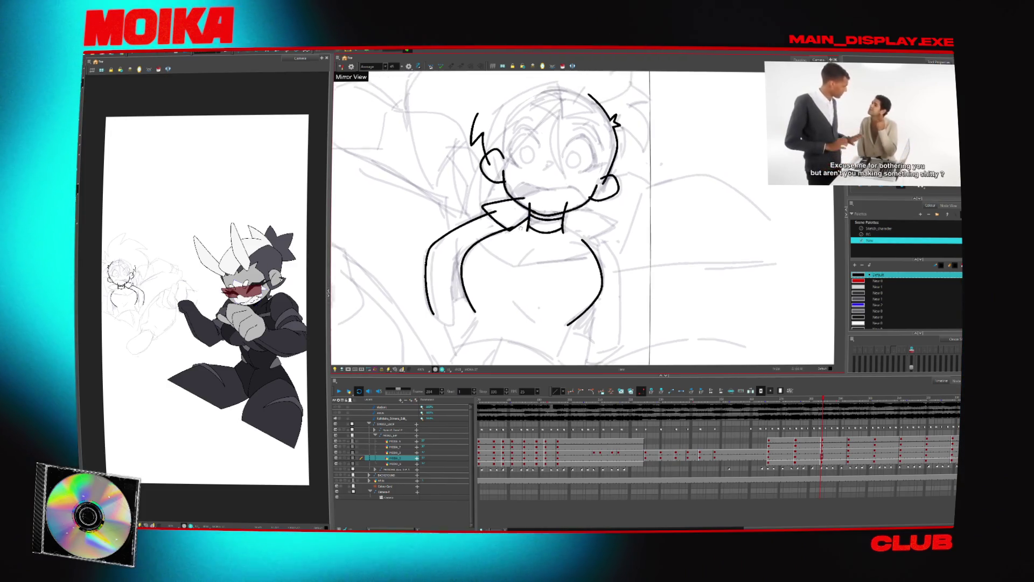
# Undo the old collar stroke and redraw a short collar line right of the neck, then turn Mirror View off.
pyautogui.moveTo(673, 226); pyautogui.dragTo(663, 178)
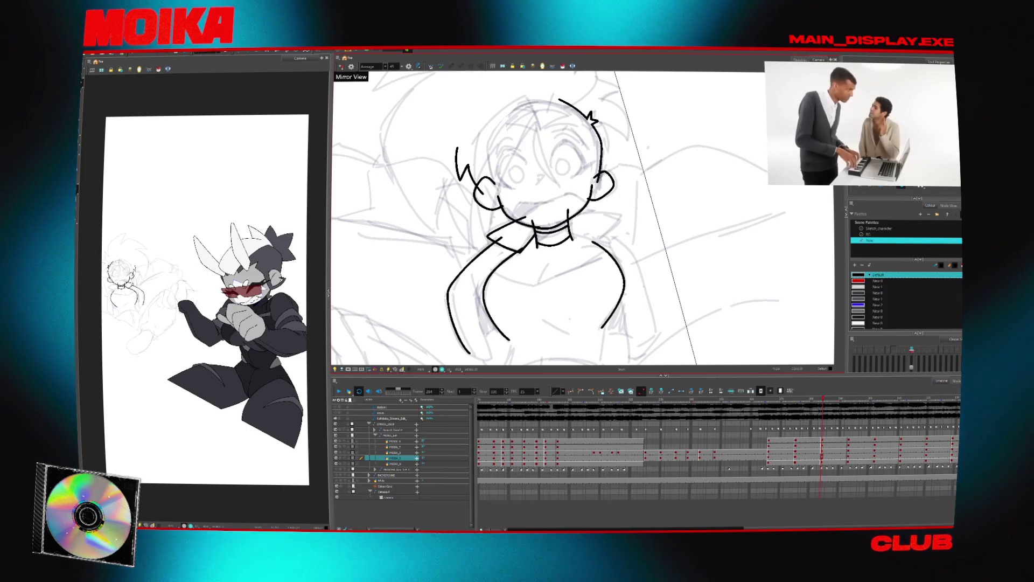
pyautogui.hotkey('ctrl', 'z')
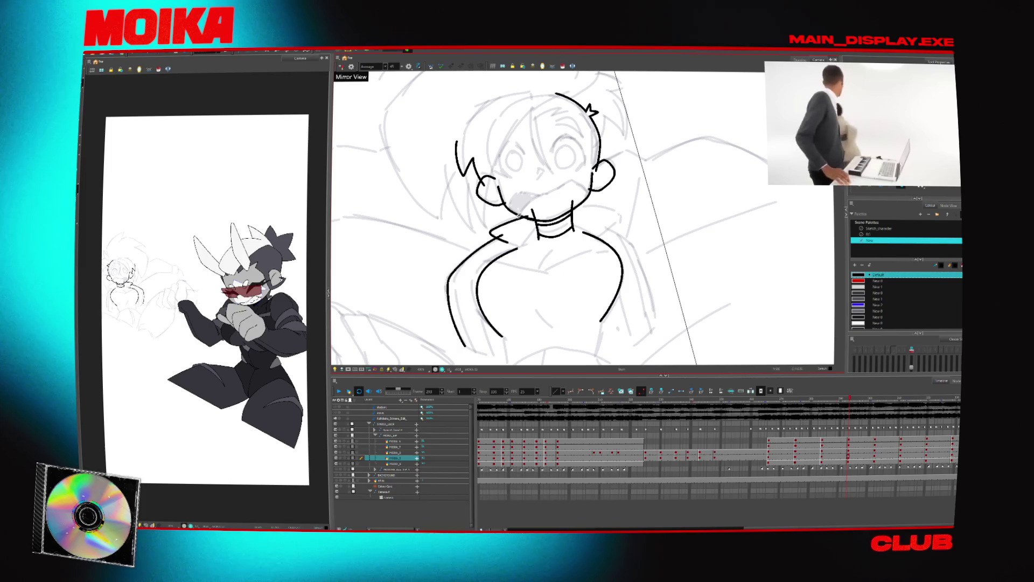
pyautogui.press('.')
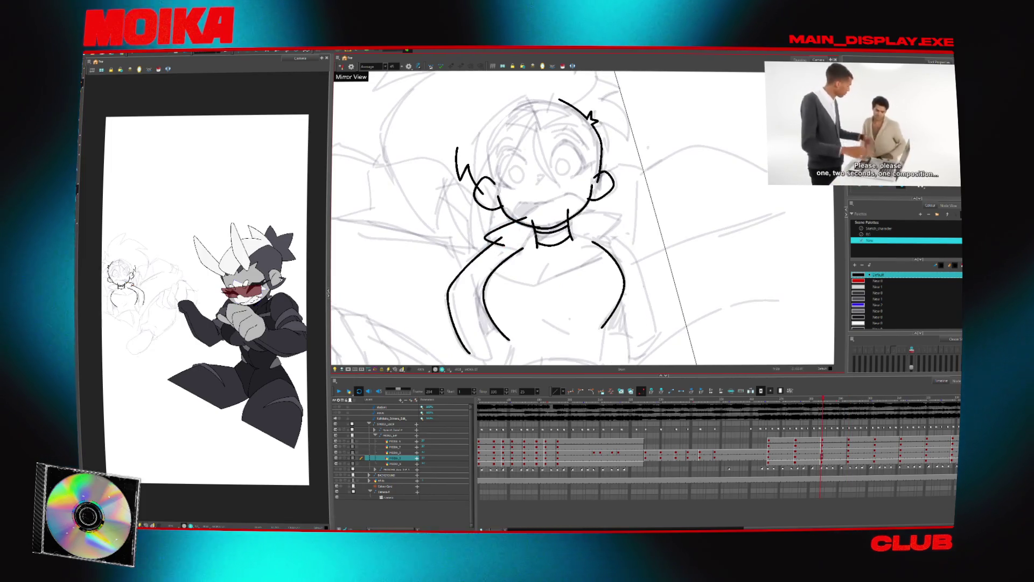
pyautogui.press('.')
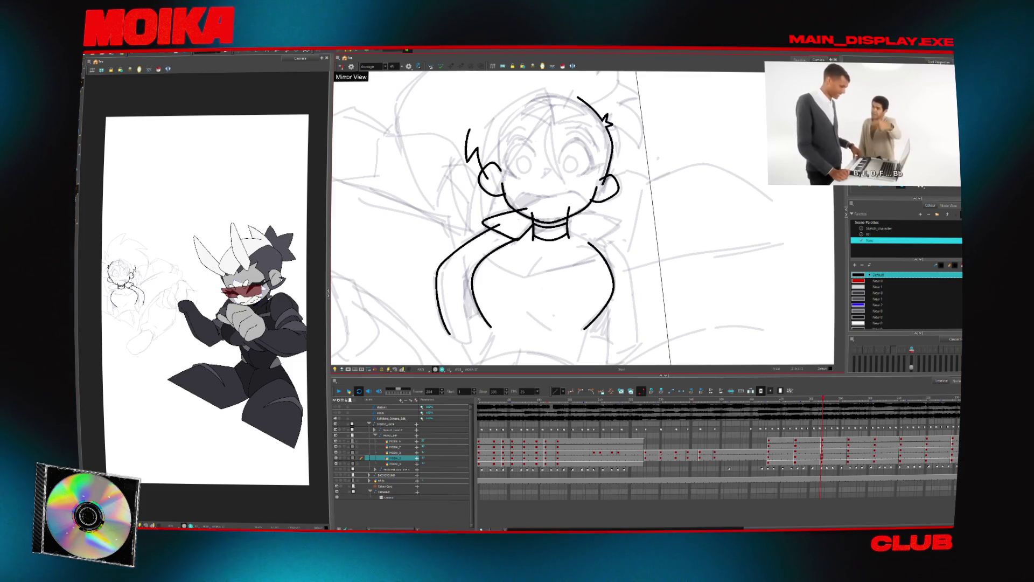
pyautogui.moveTo(577, 240); pyautogui.dragTo(600, 237)
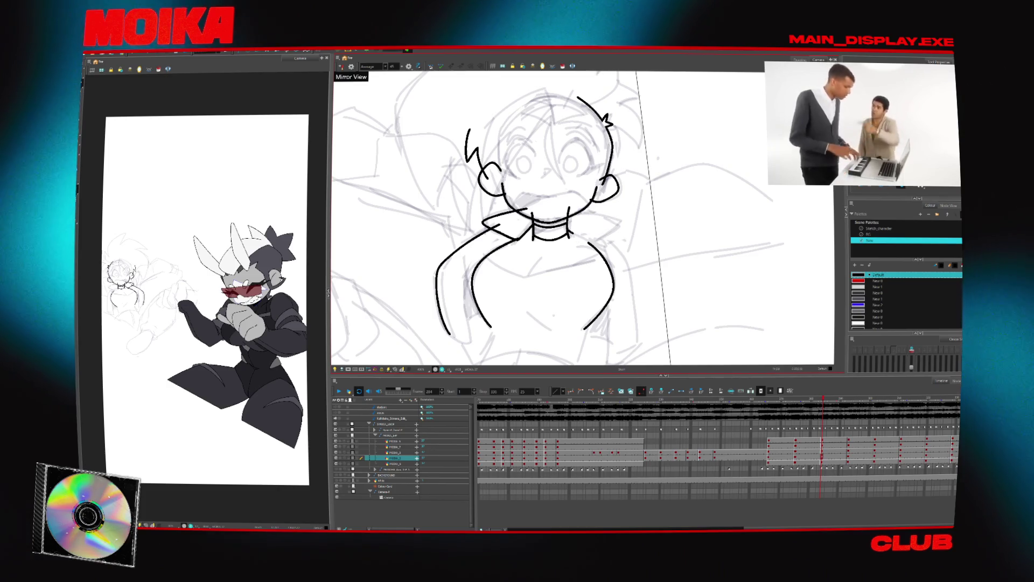
pyautogui.press('g')
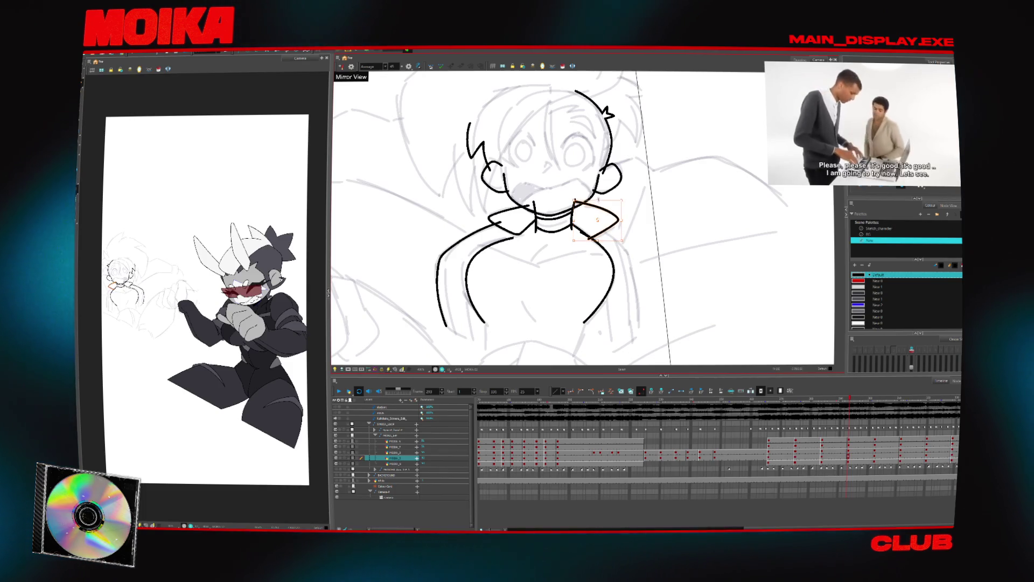
pyautogui.press('Return')
# Draw a curve down the passenger's left side, then undo the stray stroke.
pyautogui.press('4')
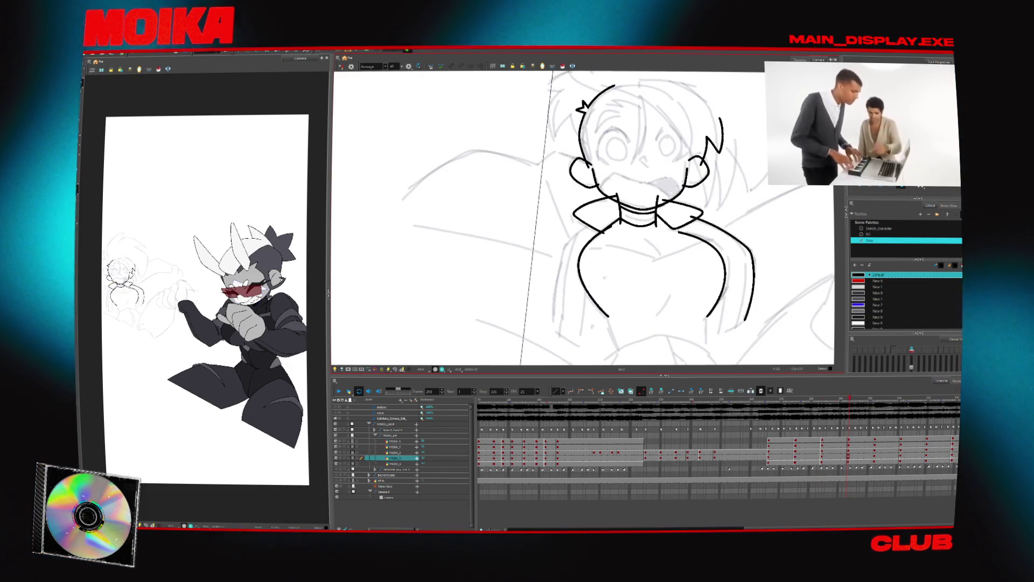
pyautogui.press('g')
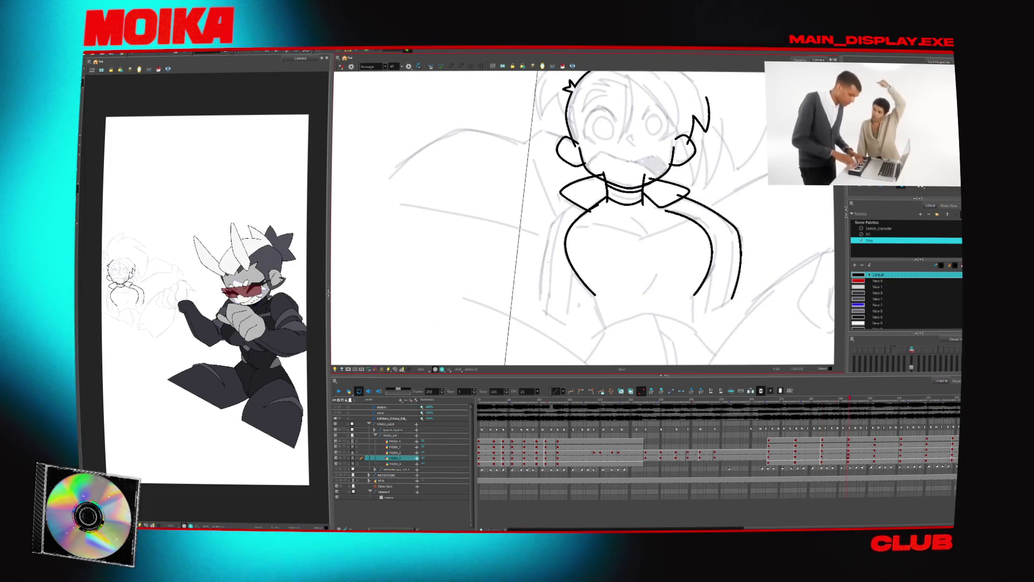
pyautogui.moveTo(587, 209); pyautogui.dragTo(541, 290)
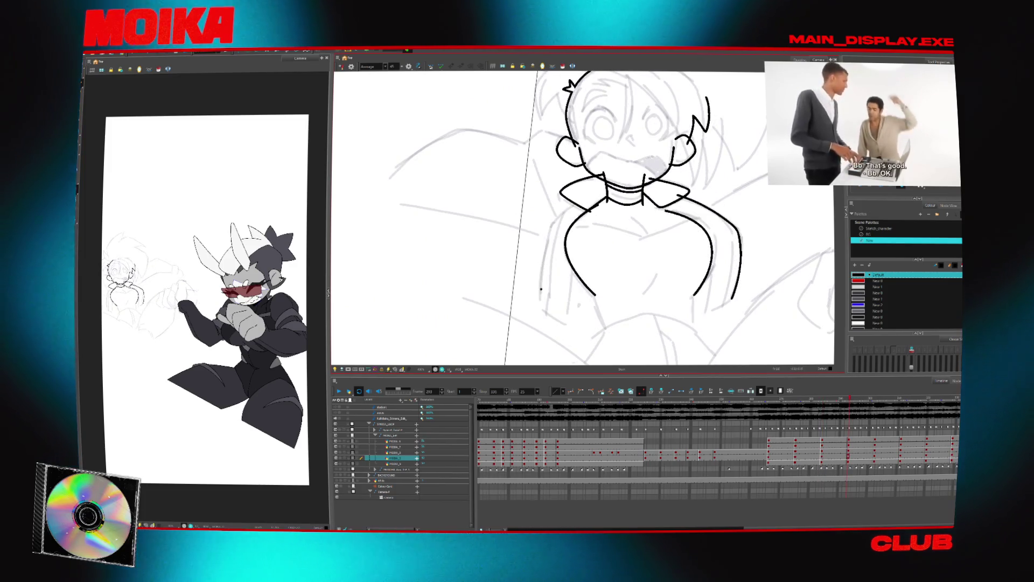
pyautogui.press('4')
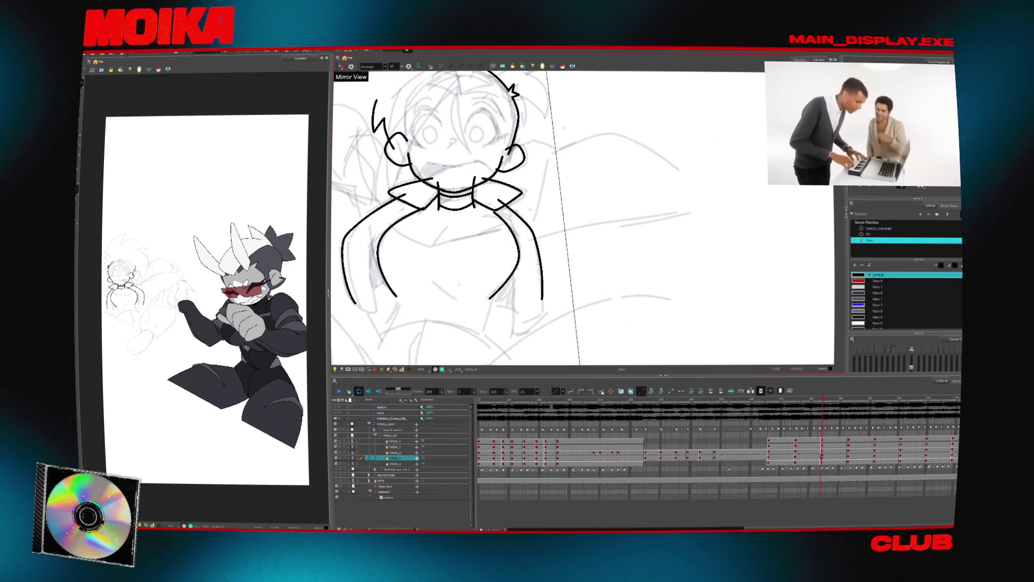
pyautogui.hotkey('ctrl', 'z')
# Tilt the view and try a shoulder line out from beside the ear, then undo it.
pyautogui.moveTo(693, 212); pyautogui.dragTo(537, 242)
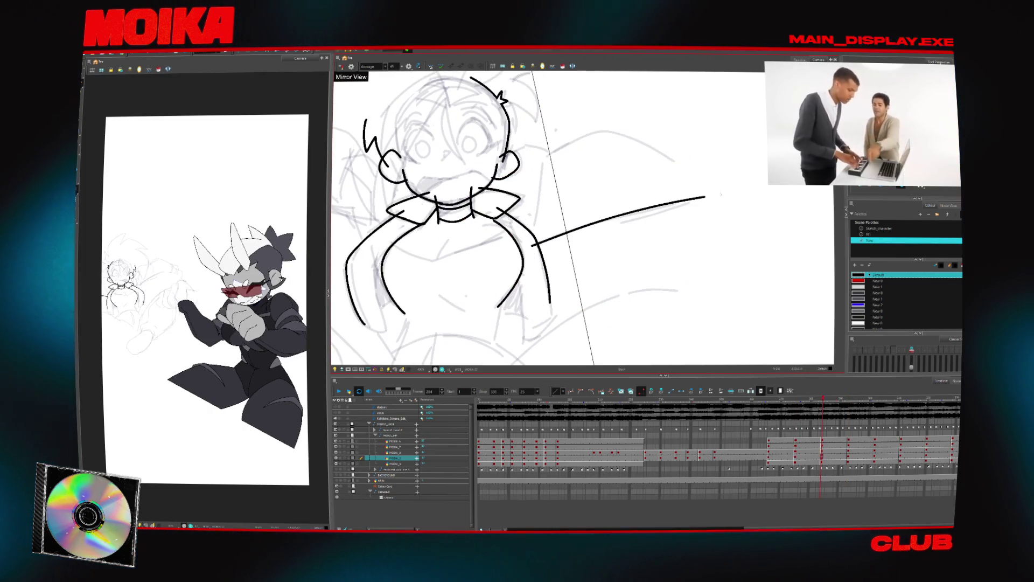
pyautogui.press('Return')
pyautogui.press('Return')
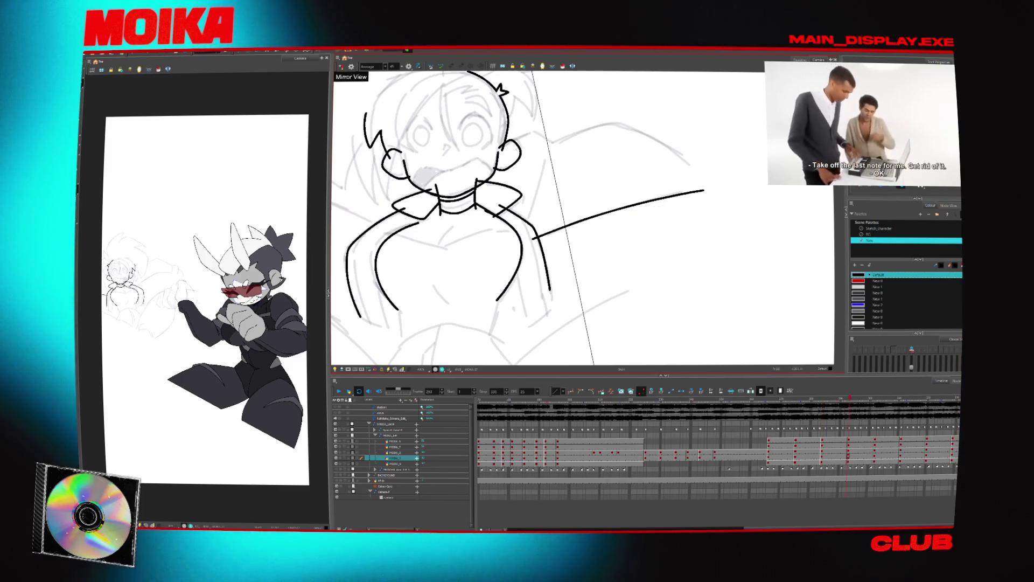
pyautogui.moveTo(506, 158); pyautogui.dragTo(557, 152)
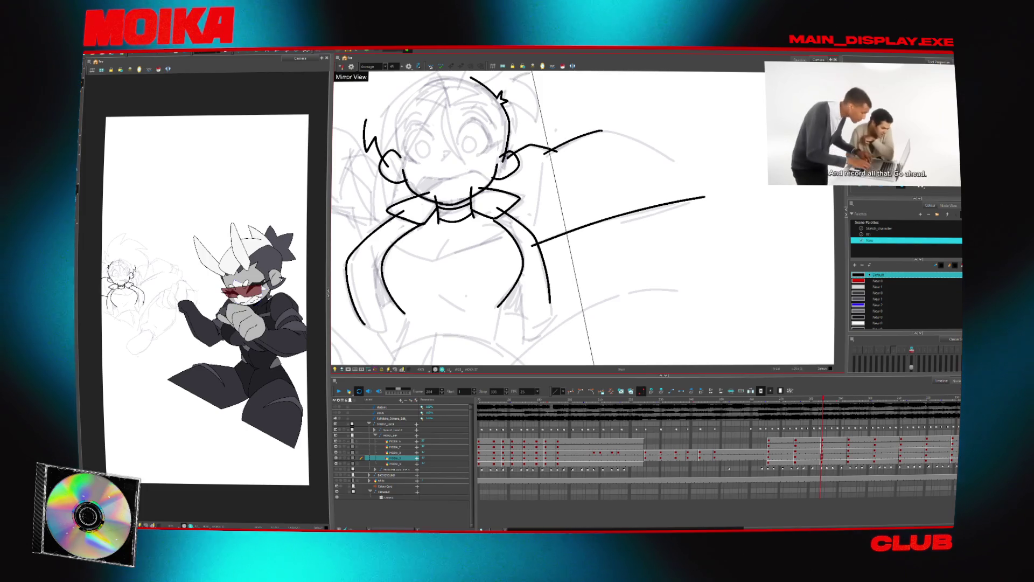
pyautogui.press('Return')
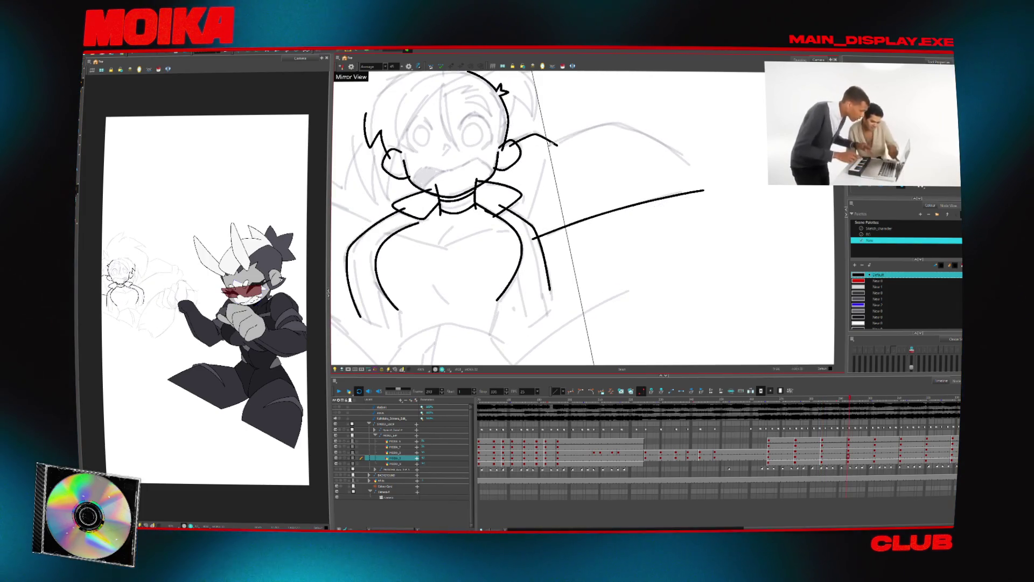
pyautogui.hotkey('ctrl', 'z')
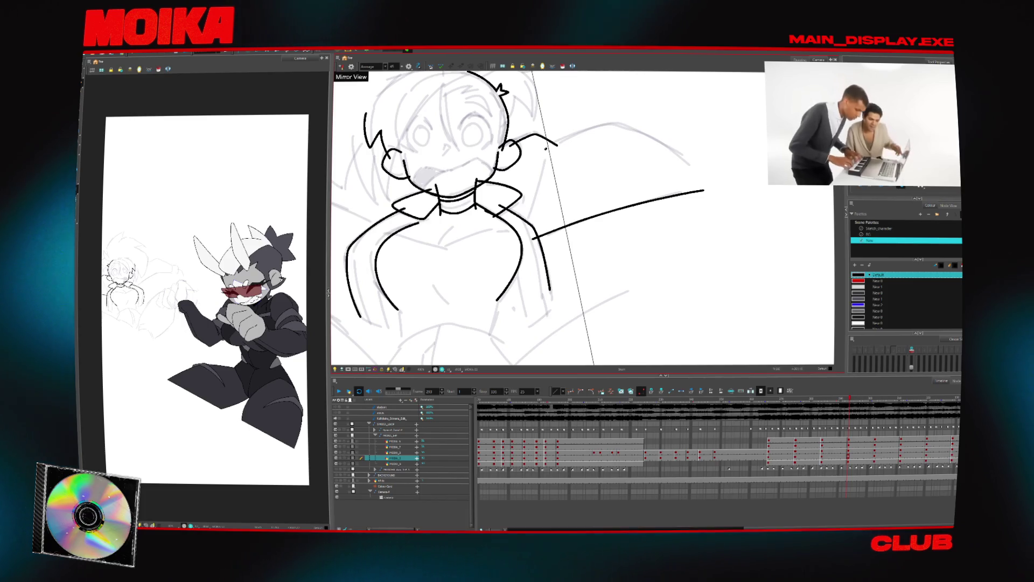
pyautogui.press('f')
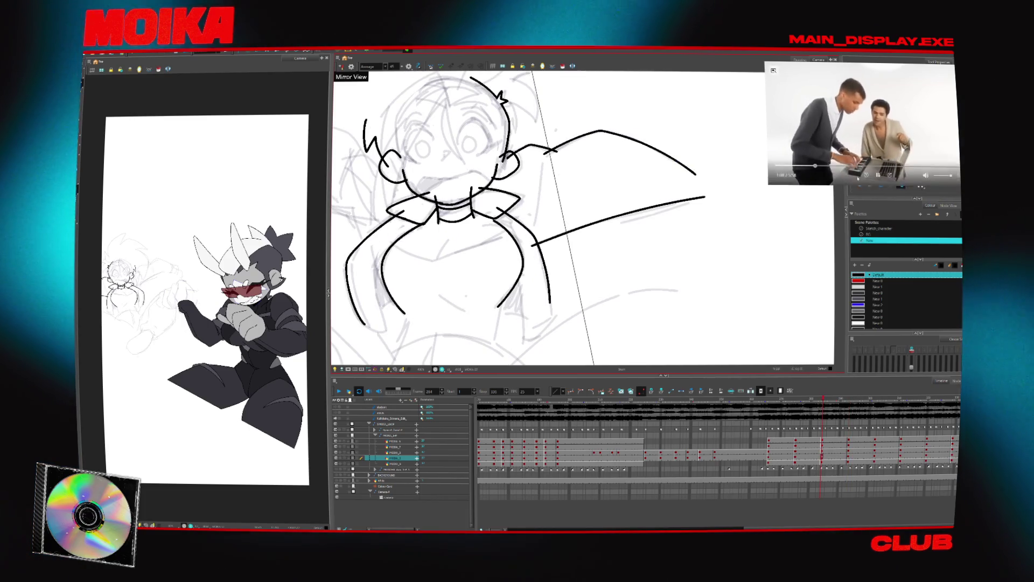
# Draw a curve down from the shoulder and check it against neighbouring drawings.
pyautogui.moveTo(544, 164); pyautogui.dragTo(529, 238)
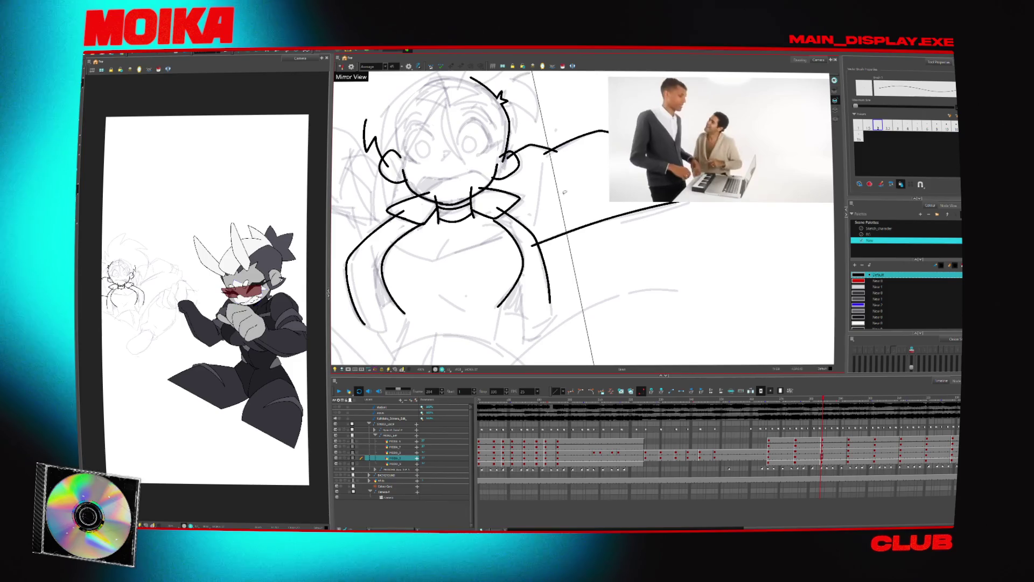
pyautogui.press('f')
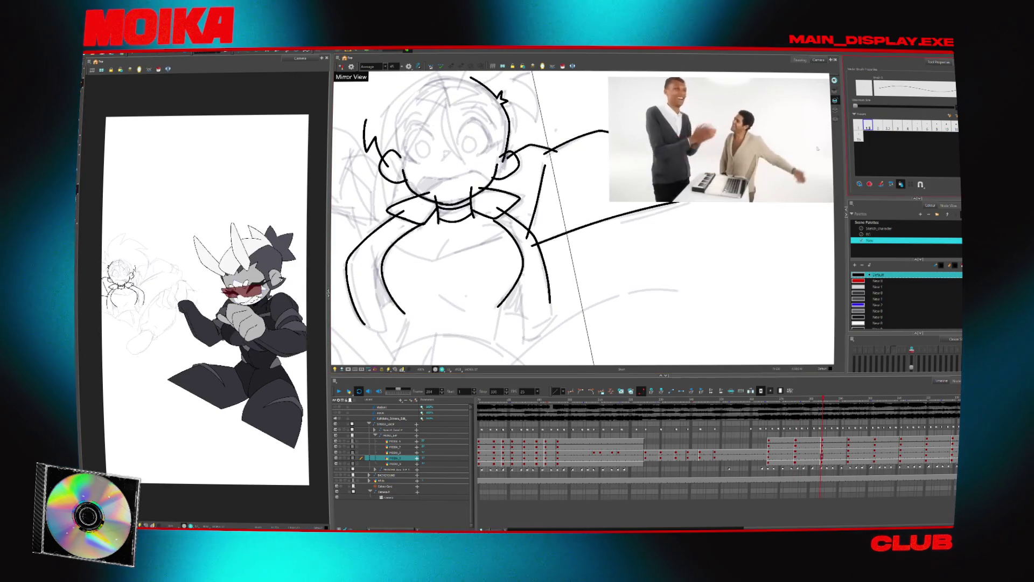
pyautogui.press('f')
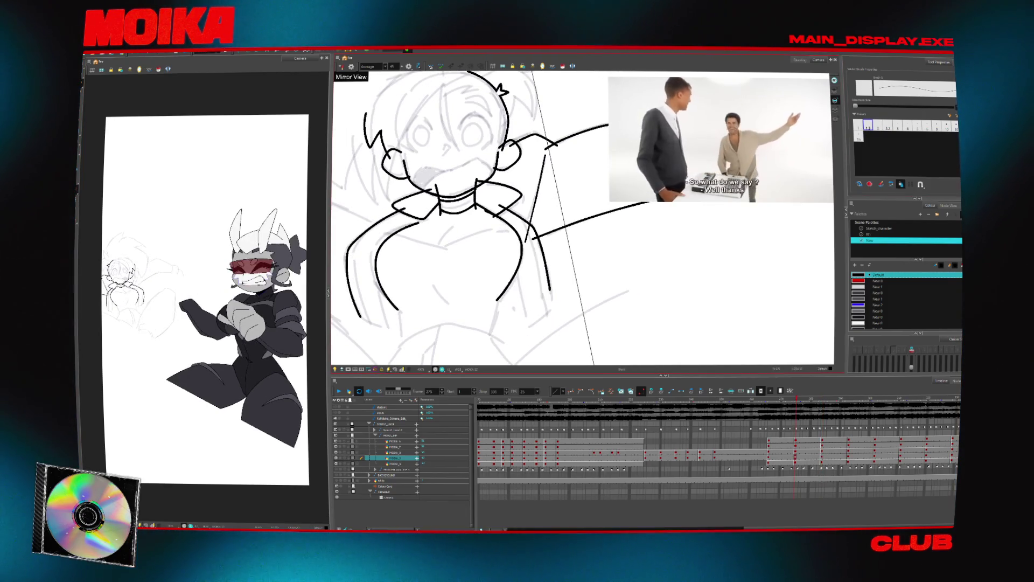
pyautogui.press('g')
pyautogui.press('f')
pyautogui.press('g')
pyautogui.press(']')
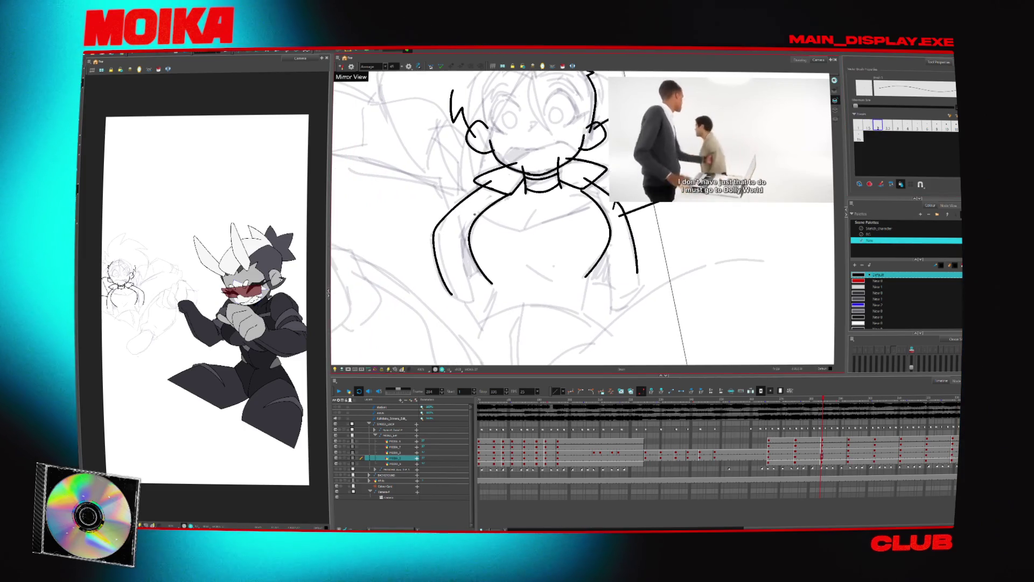
pyautogui.press('g')
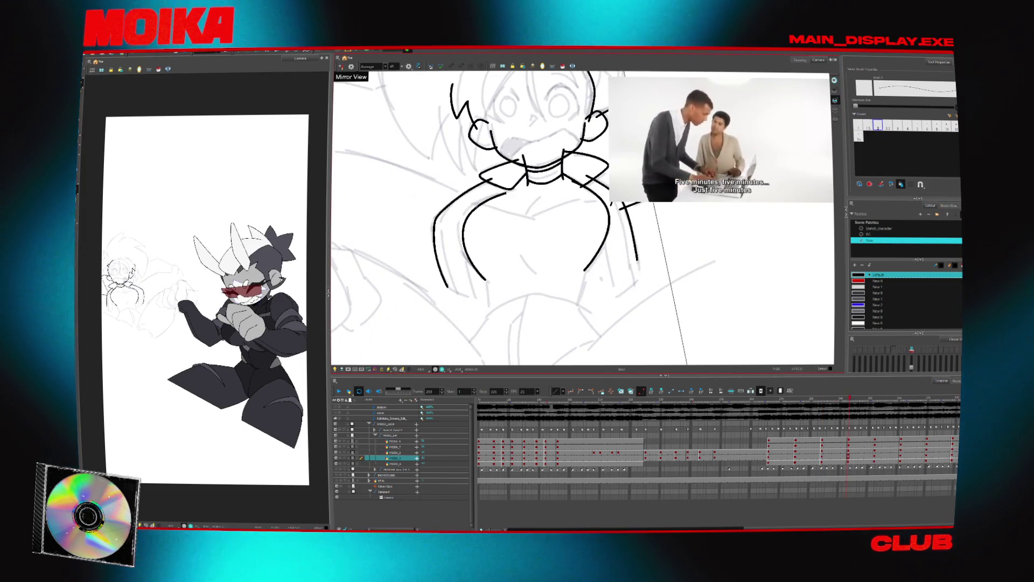
# Add a short chest line across the torso and a short vertical torso line.
pyautogui.moveTo(477, 206); pyautogui.dragTo(522, 219)
pyautogui.press('f')
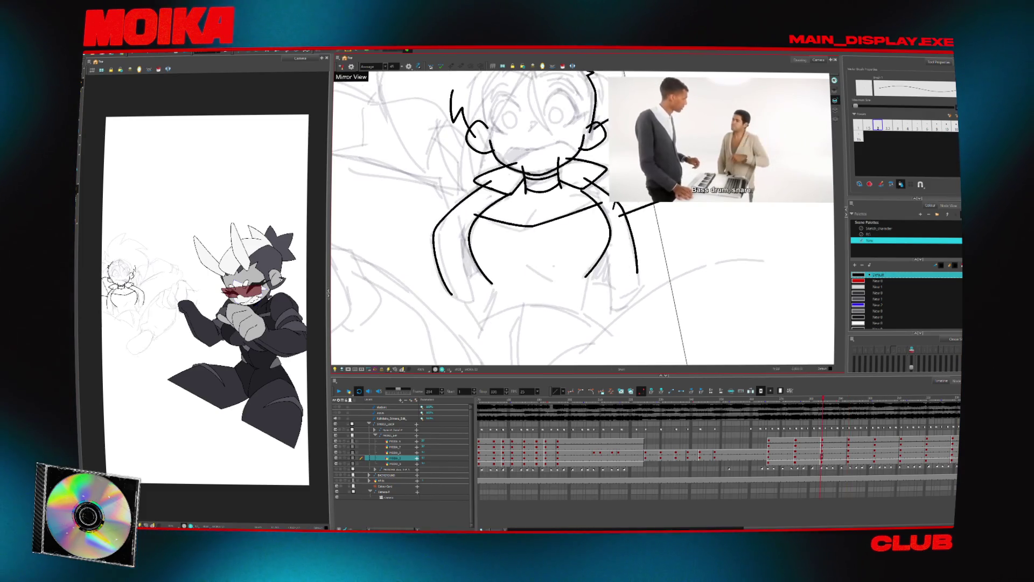
pyautogui.moveTo(536, 208); pyautogui.dragTo(529, 235)
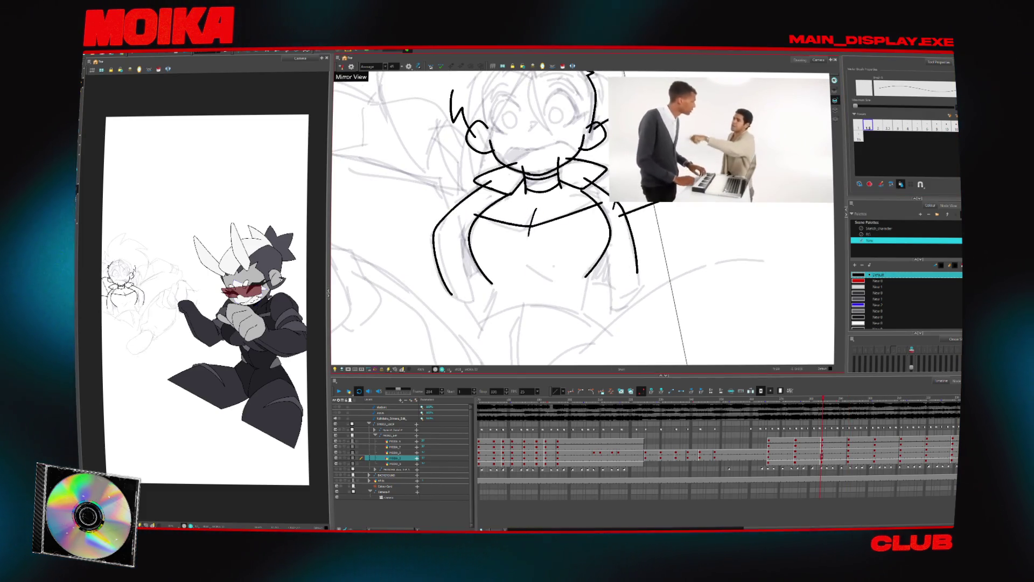
pyautogui.press('g')
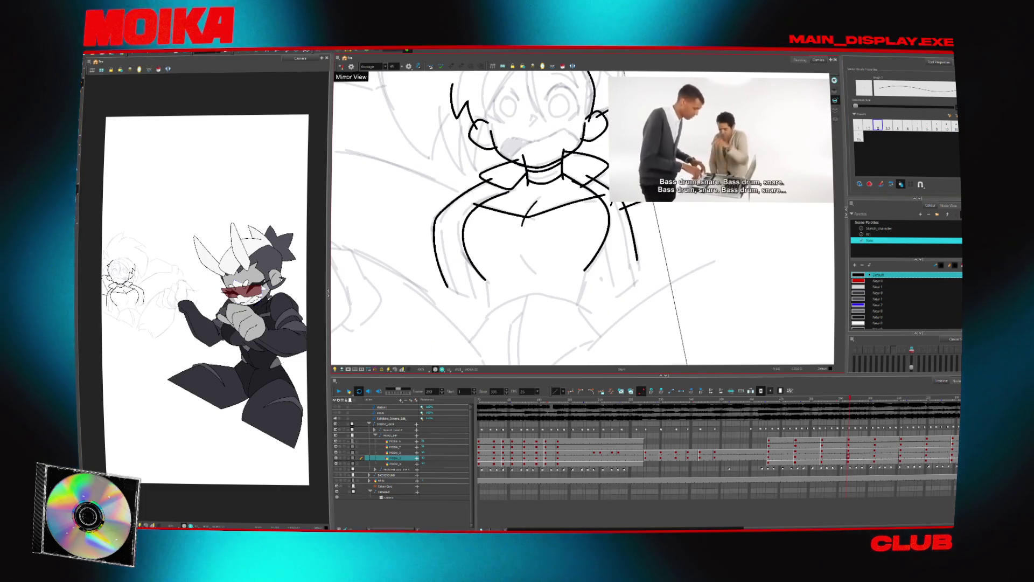
pyautogui.press('f')
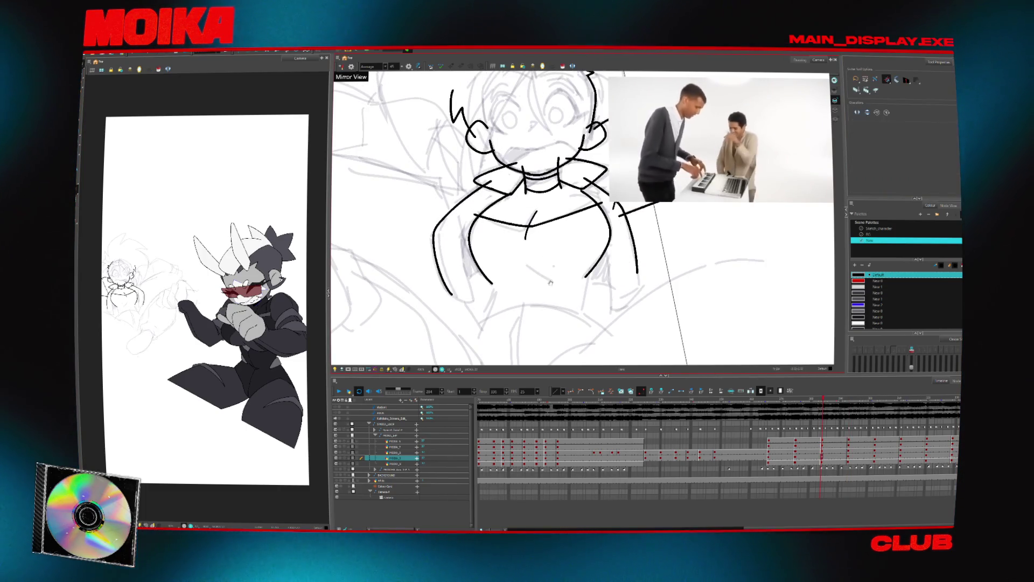
pyautogui.moveTo(550, 282); pyautogui.dragTo(538, 183)
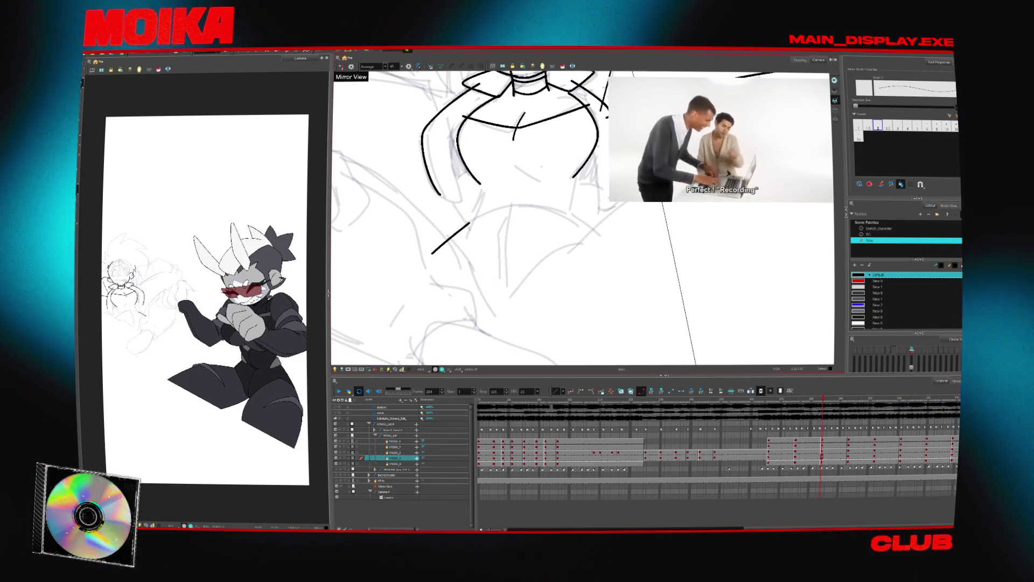
# Compare the neighbouring drawings mirrored, then draw a curved black line along the waist.
pyautogui.press('g')
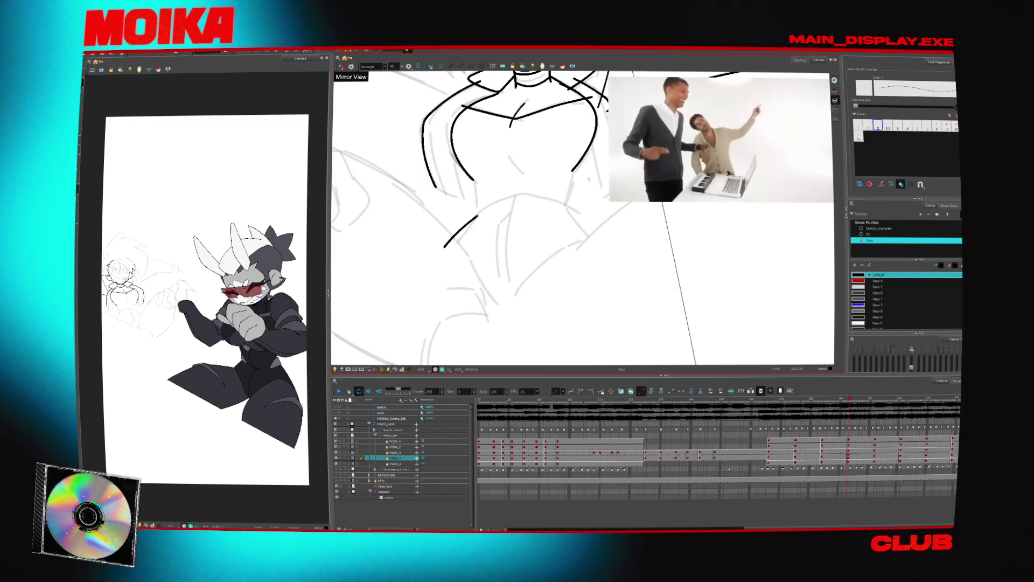
pyautogui.press('f')
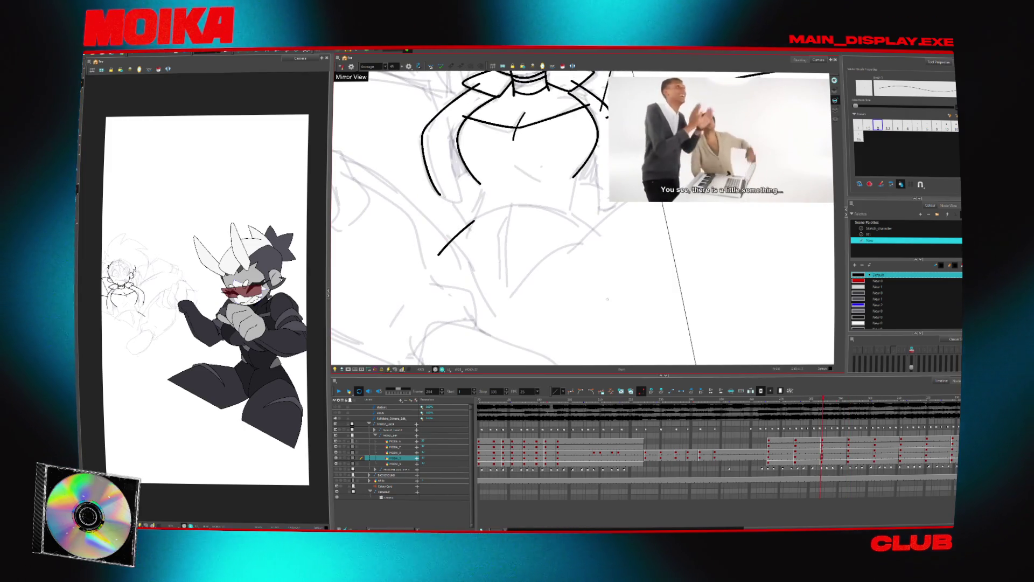
pyautogui.press('4')
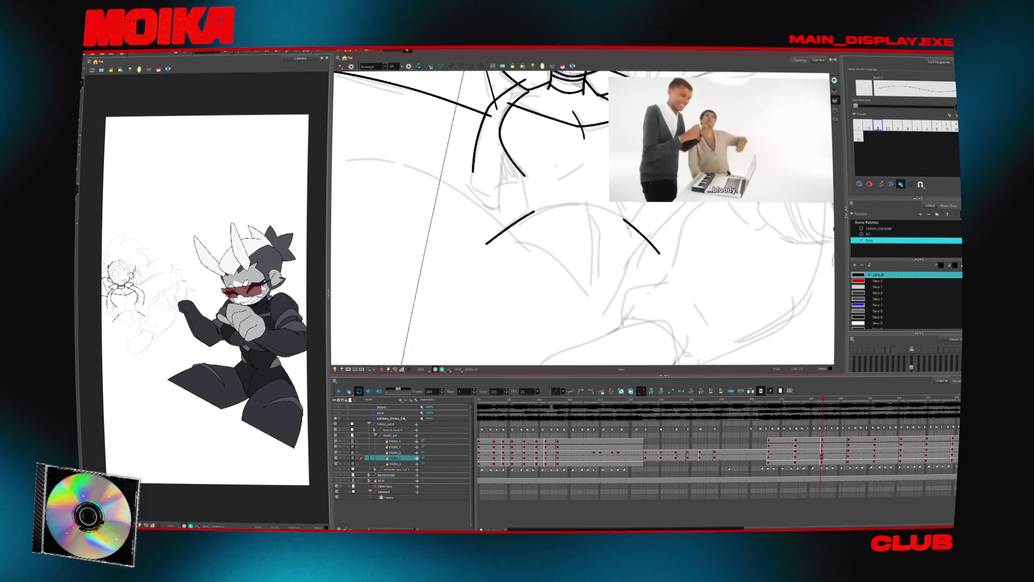
pyautogui.press('g')
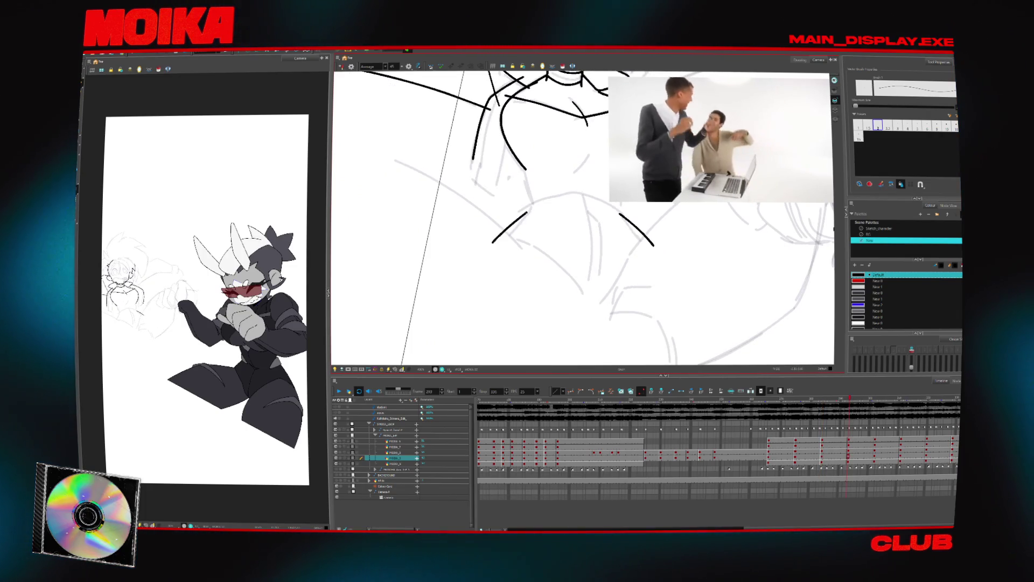
pyautogui.press('4')
pyautogui.moveTo(545, 244); pyautogui.dragTo(523, 273)
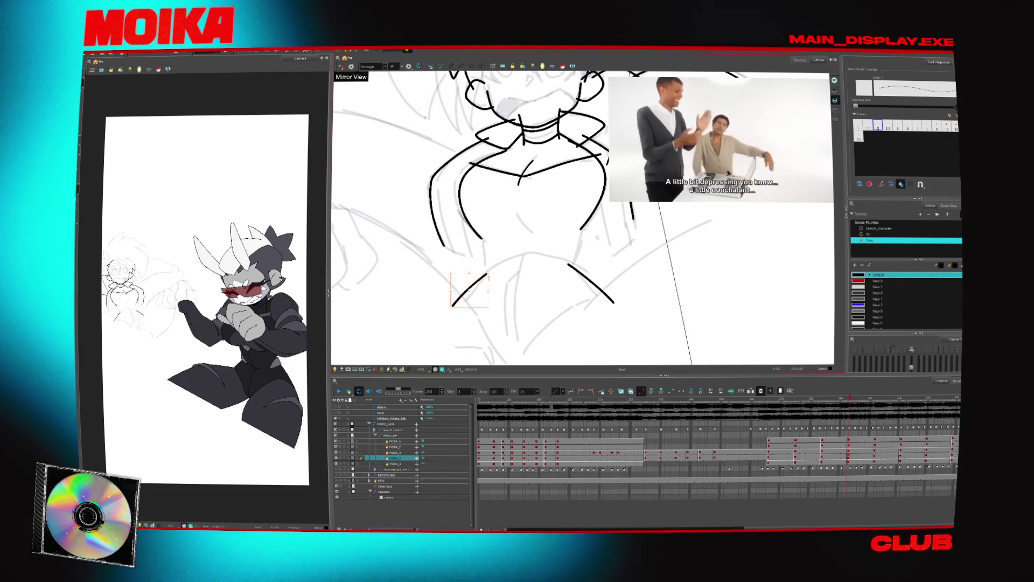
pyautogui.moveTo(482, 276)
pyautogui.mouseDown()
pyautogui.moveTo(516, 251)
pyautogui.moveTo(575, 253)
pyautogui.mouseUp()
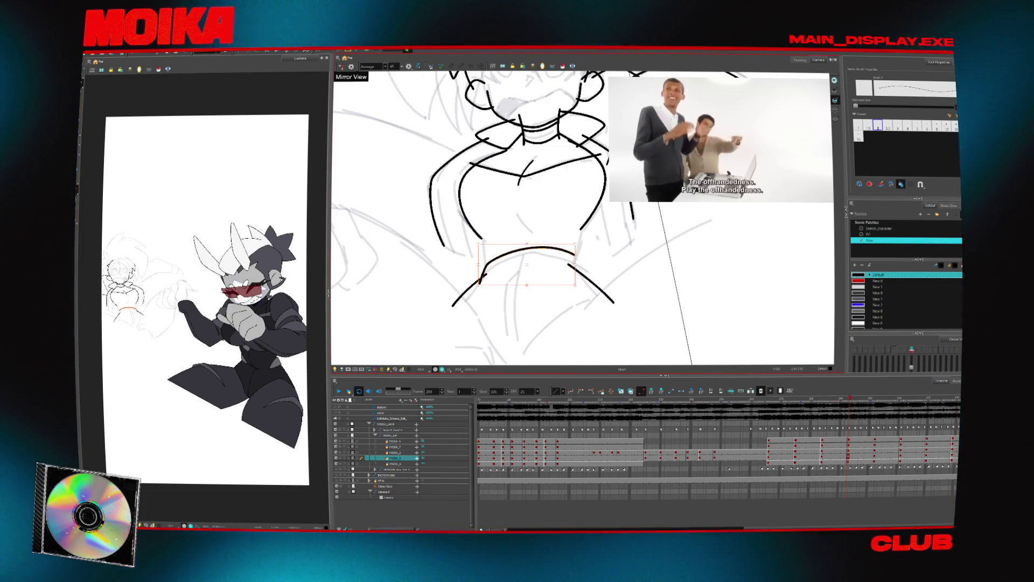
# Shift the waist curve upward, remove the stray right stroke, and add a short stroke left of it.
pyautogui.press('Return')
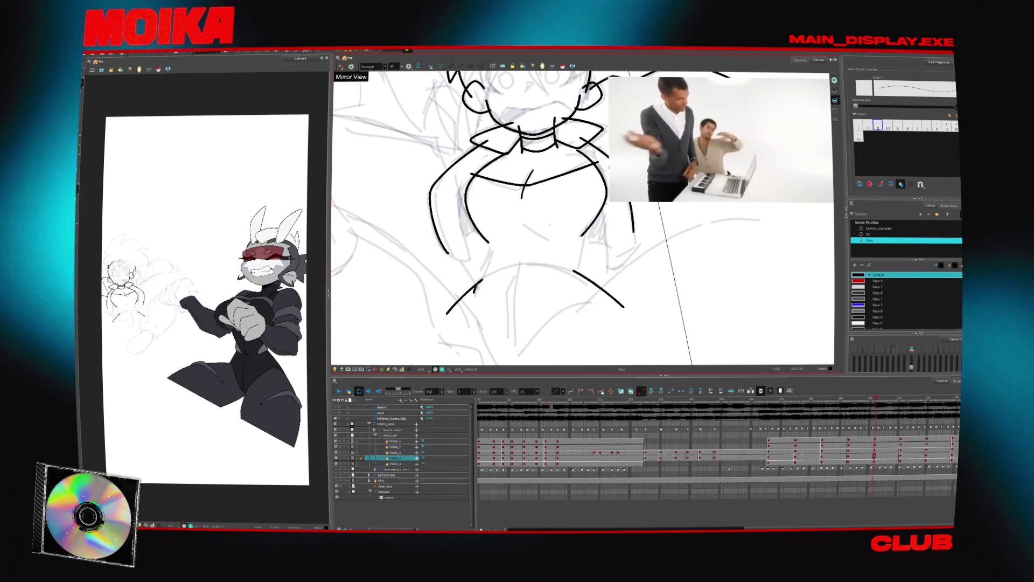
pyautogui.moveTo(531, 257); pyautogui.dragTo(585, 286)
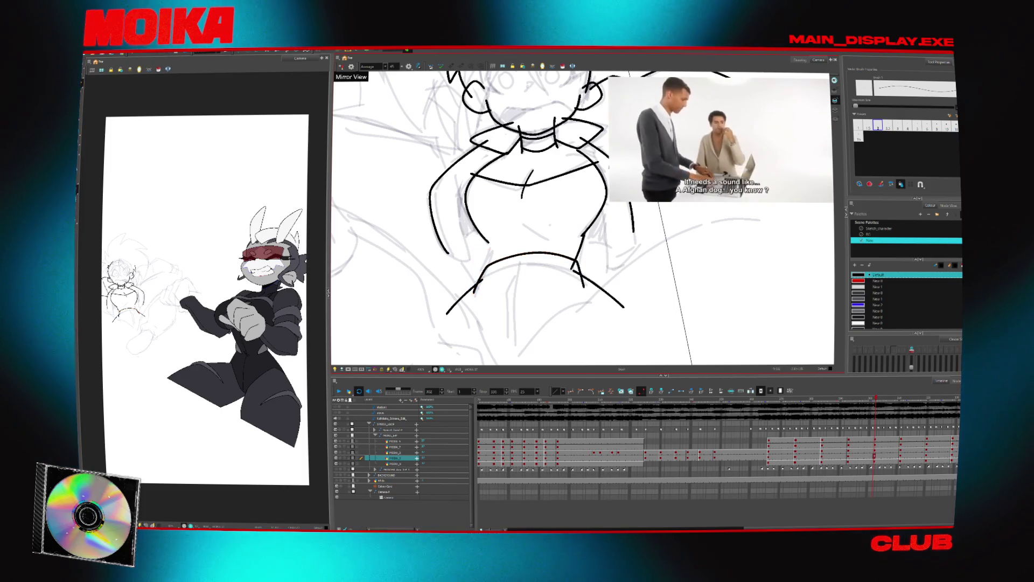
pyautogui.hotkey('ctrl', 'z')
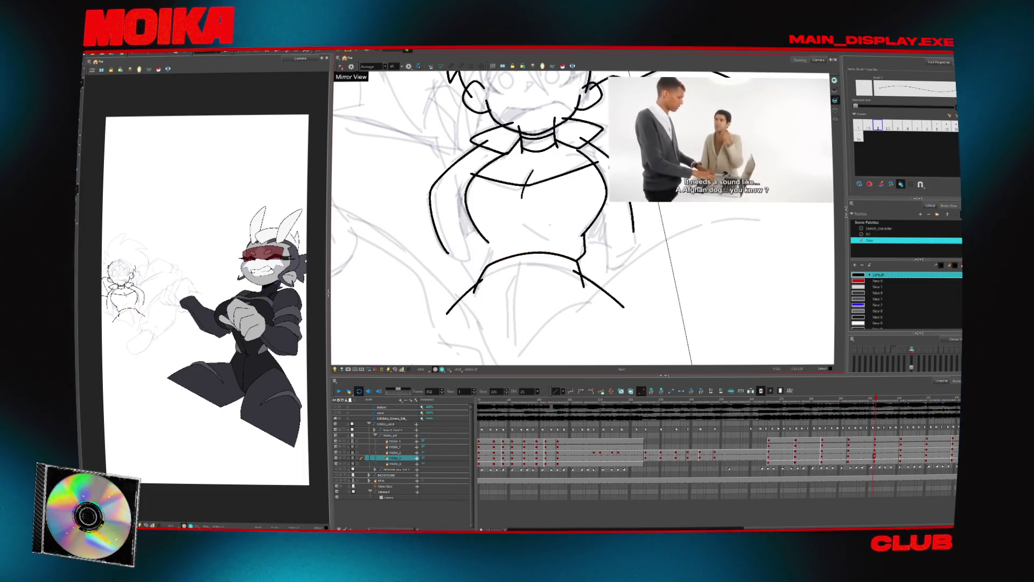
pyautogui.moveTo(481, 250); pyautogui.dragTo(488, 265)
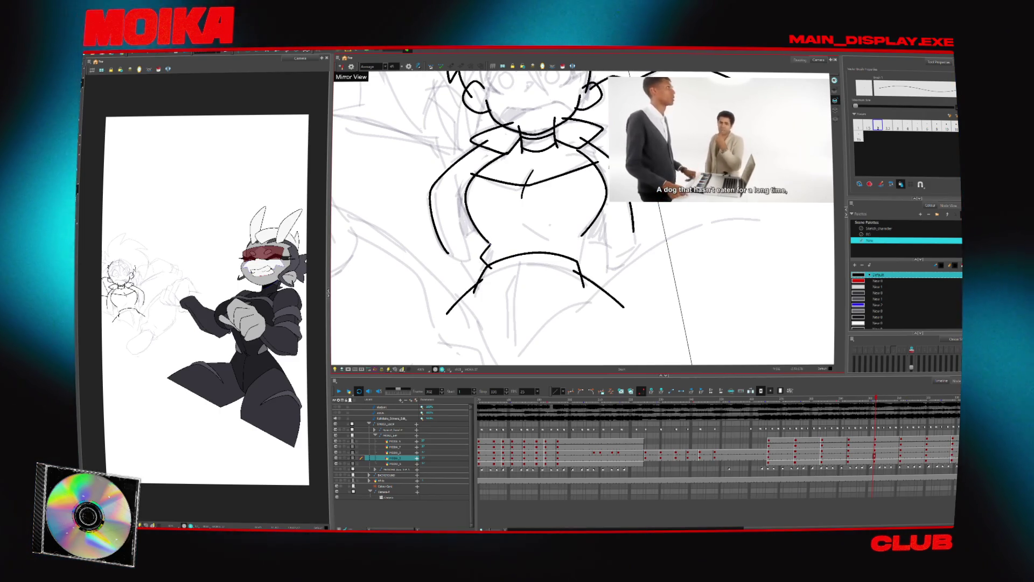
# Compare the waist against neighbouring drawings, then draw long curves below the torso, undoing the last.
pyautogui.press('g')
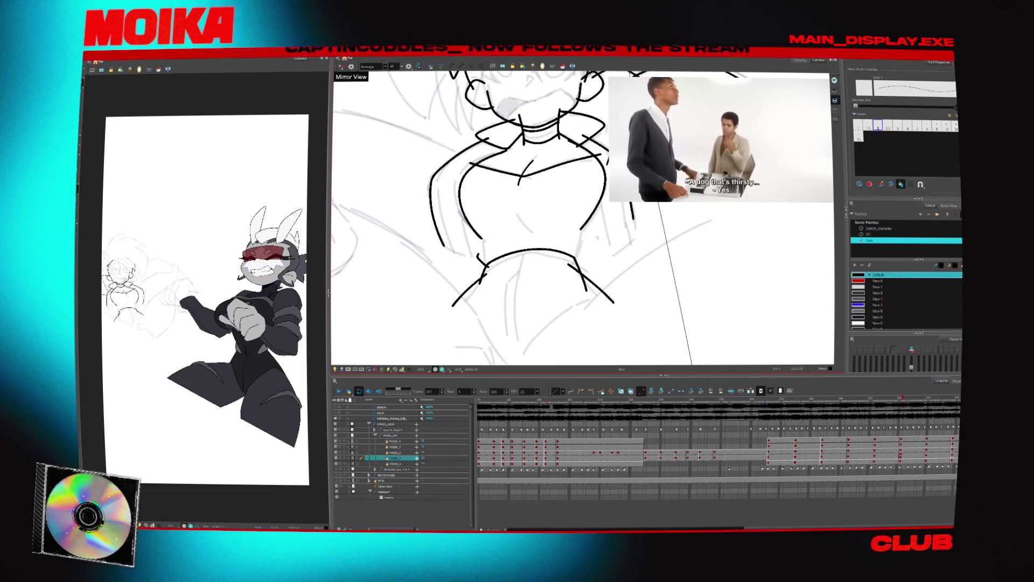
pyautogui.press('f')
pyautogui.press('g')
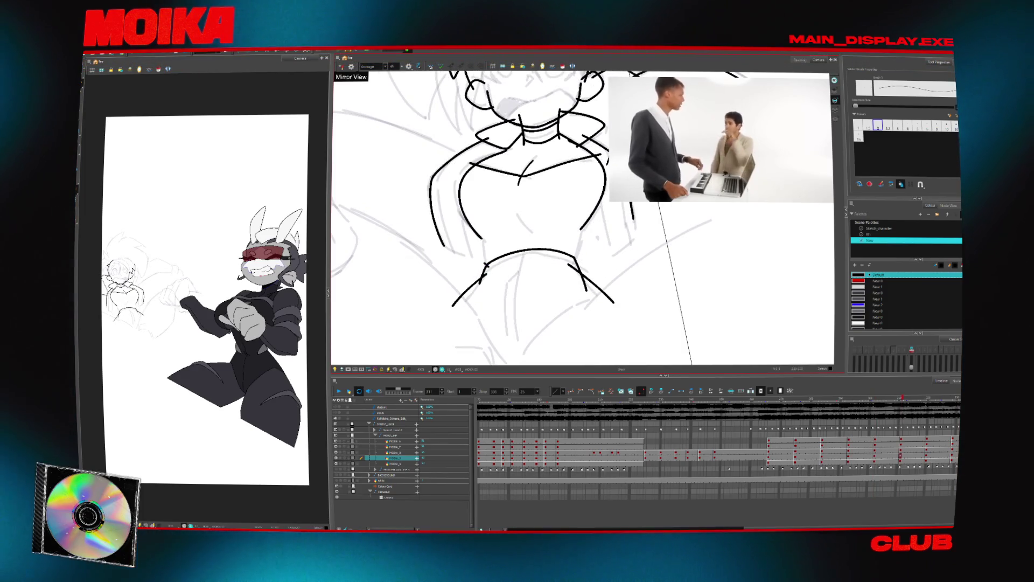
pyautogui.press('f')
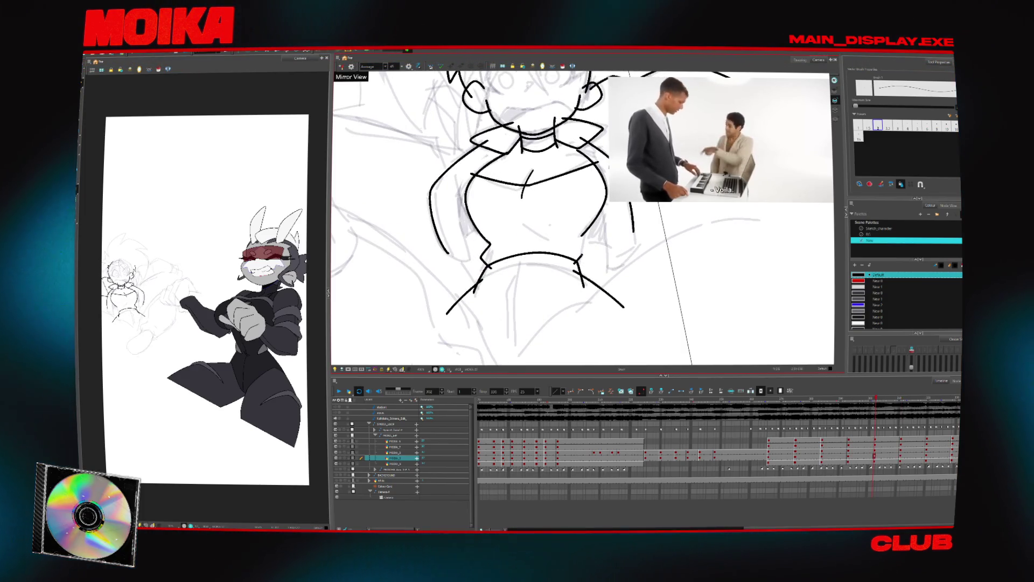
pyautogui.press('g')
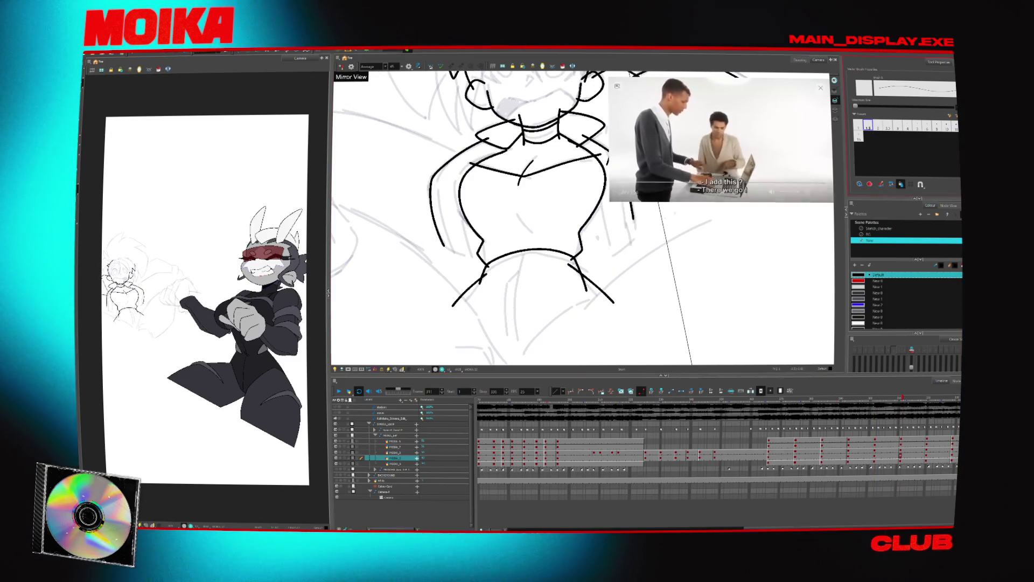
pyautogui.press('f')
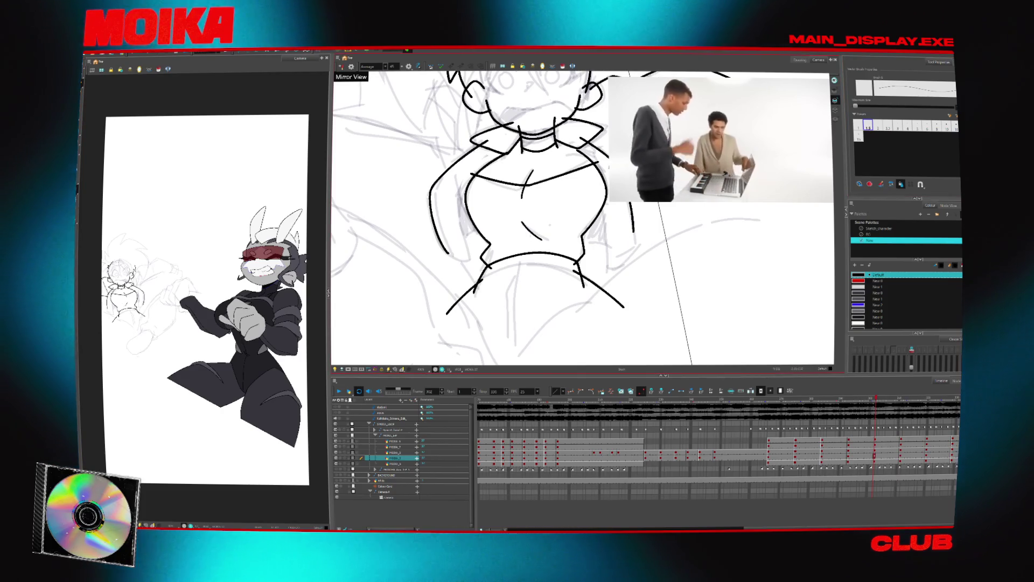
pyautogui.press('g')
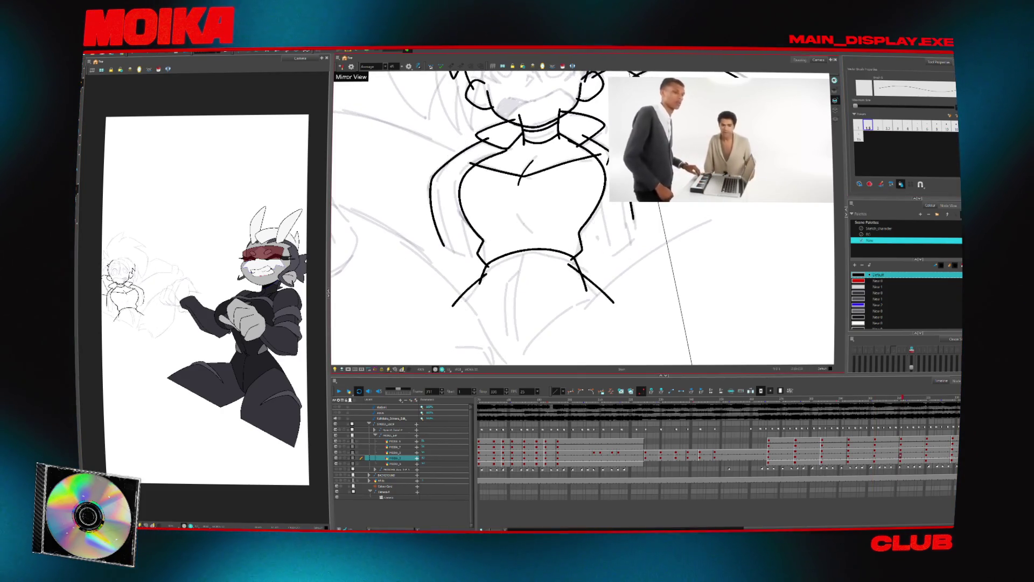
pyautogui.press('f')
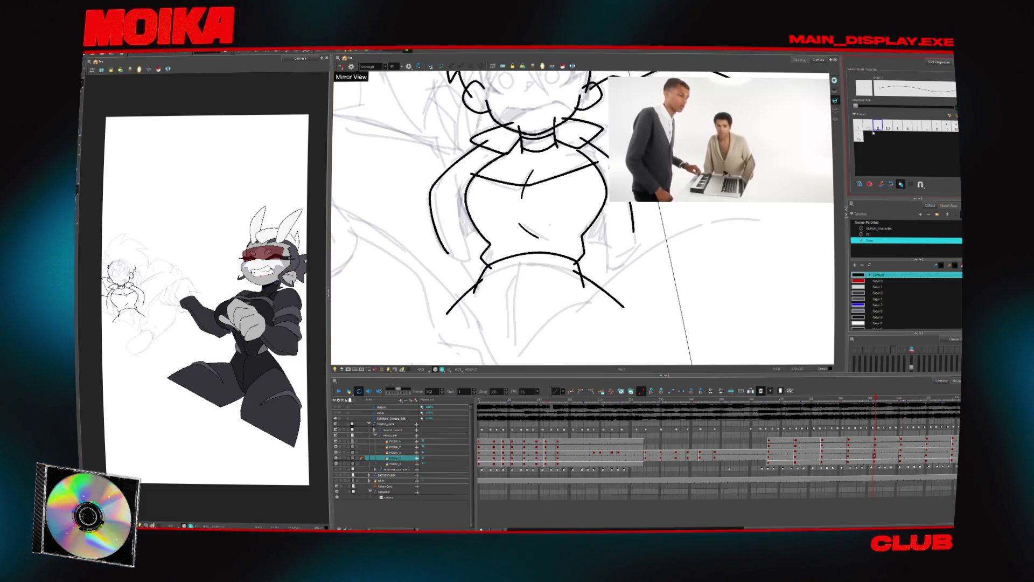
pyautogui.moveTo(644, 309); pyautogui.dragTo(553, 285)
pyautogui.moveTo(426, 328)
pyautogui.mouseDown()
pyautogui.moveTo(479, 272)
pyautogui.moveTo(425, 317)
pyautogui.moveTo(636, 213)
pyautogui.mouseUp()
pyautogui.hotkey('ctrl', 'z')
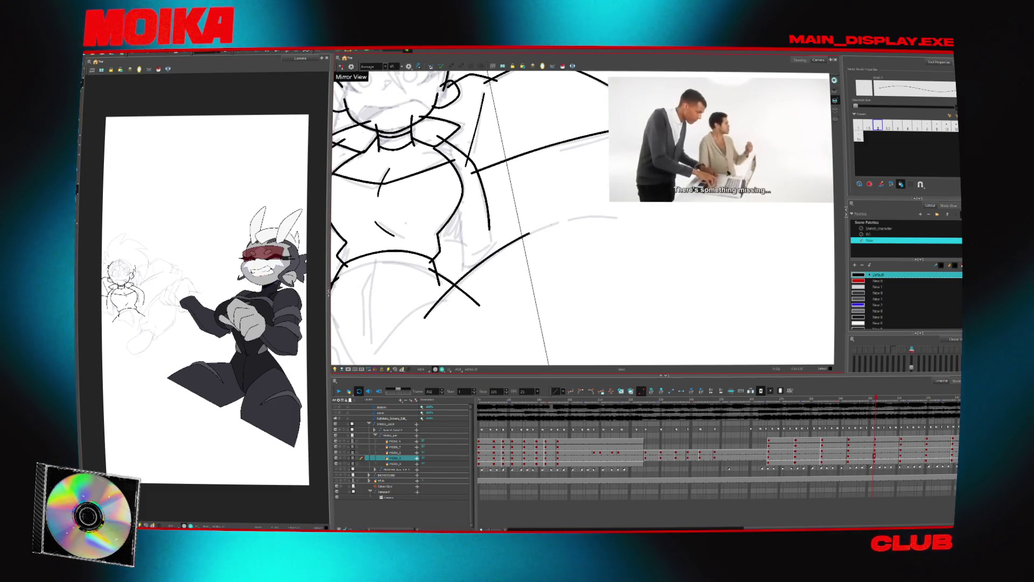
# Draw the U-shaped waist line on frame 302 and try extending the side line on frame 311, undoing it.
pyautogui.press('Return')
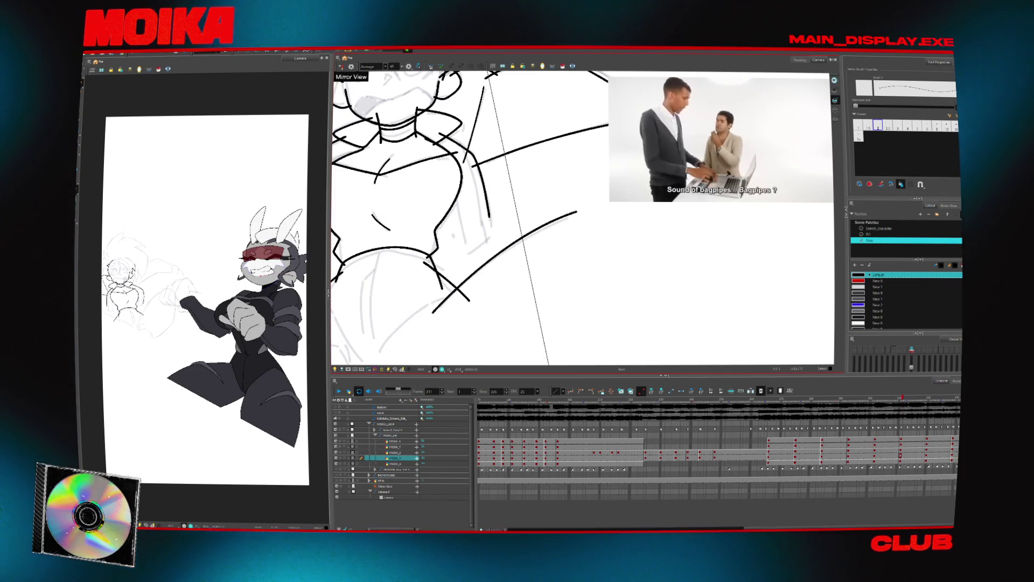
pyautogui.press(',')
pyautogui.press(',')
pyautogui.press(',')
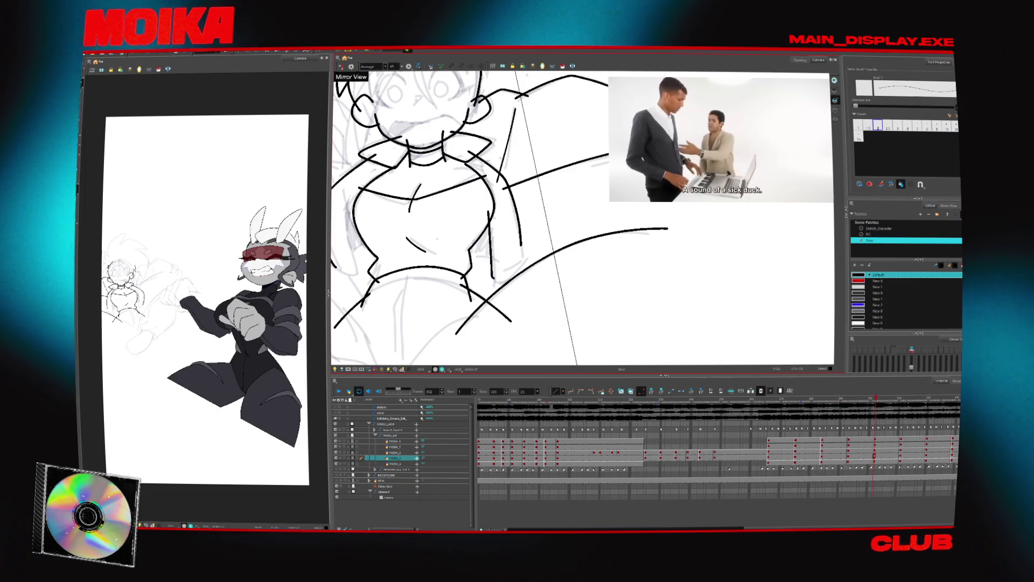
pyautogui.moveTo(489, 237); pyautogui.dragTo(519, 245)
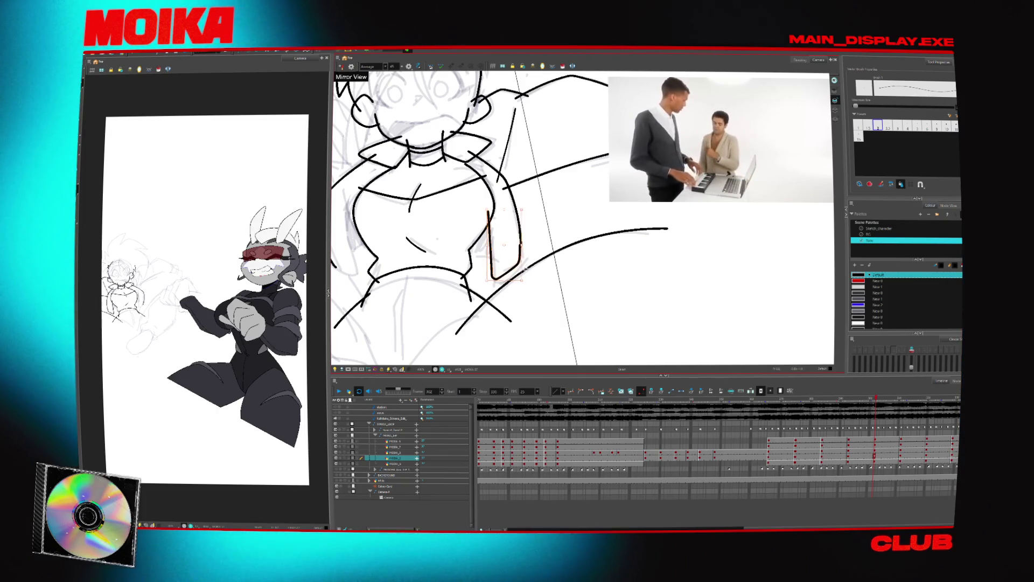
pyautogui.press('.')
pyautogui.press('.')
pyautogui.press('.')
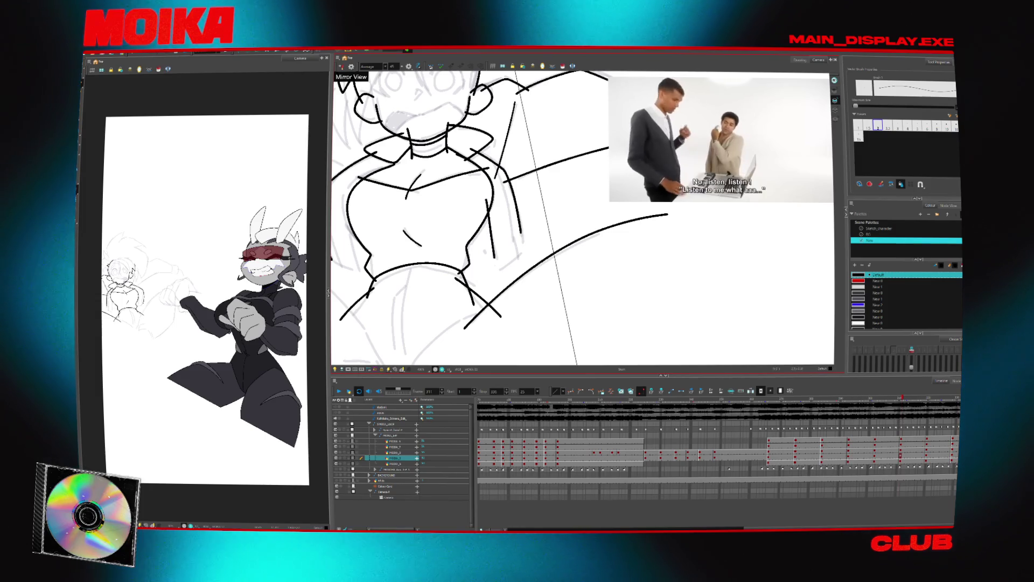
pyautogui.moveTo(492, 247); pyautogui.dragTo(523, 248)
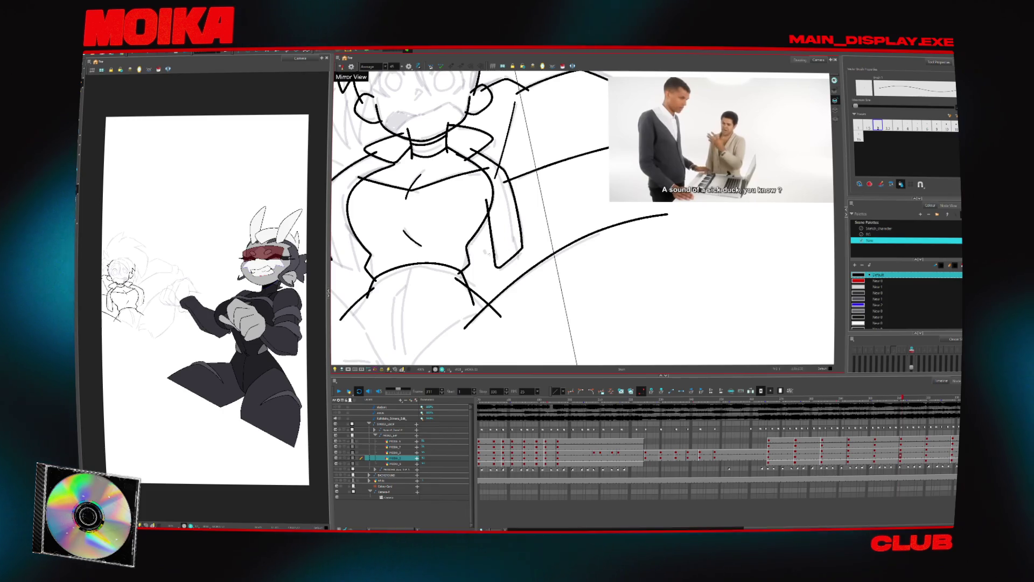
pyautogui.scroll(1, 582, 216)
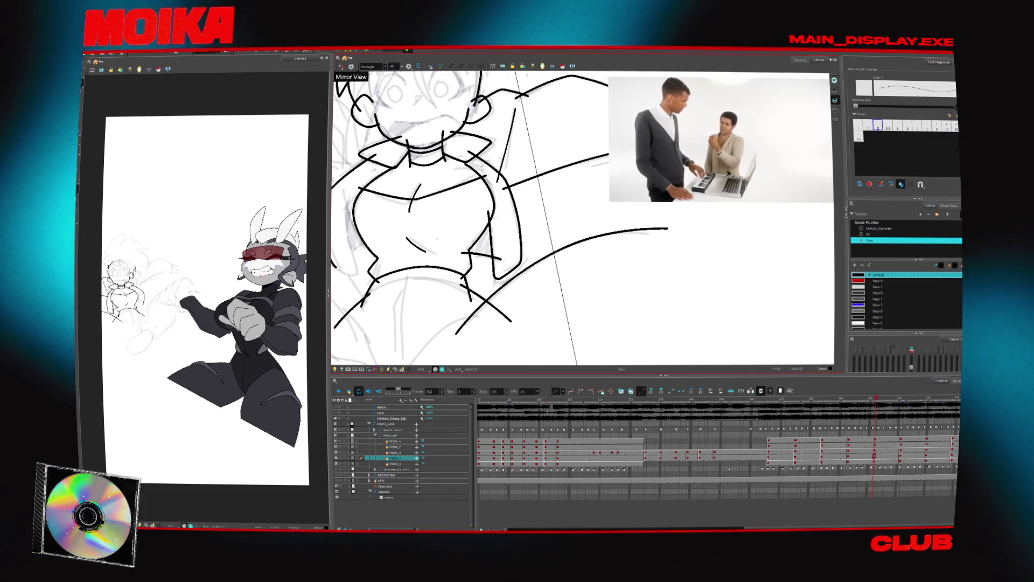
pyautogui.hotkey('ctrl', 'z')
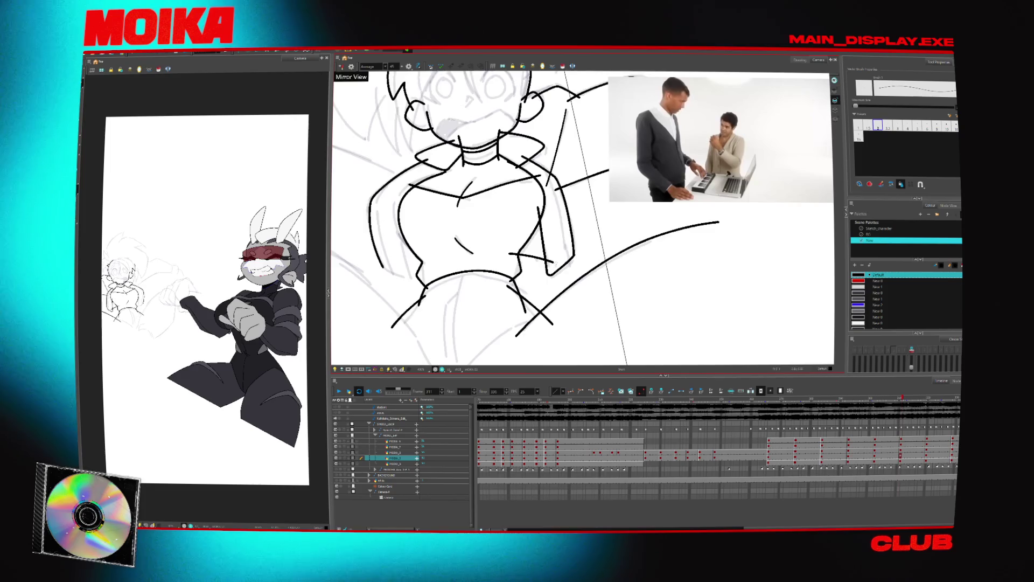
# Add a short lower-torso stroke on frame 311, then select and adjust strokes on frame 302.
pyautogui.press(',')
pyautogui.press(',')
pyautogui.press(',')
pyautogui.press(',')
pyautogui.press(',')
pyautogui.press(',')
pyautogui.press(',')
pyautogui.press(',')
pyautogui.press(',')
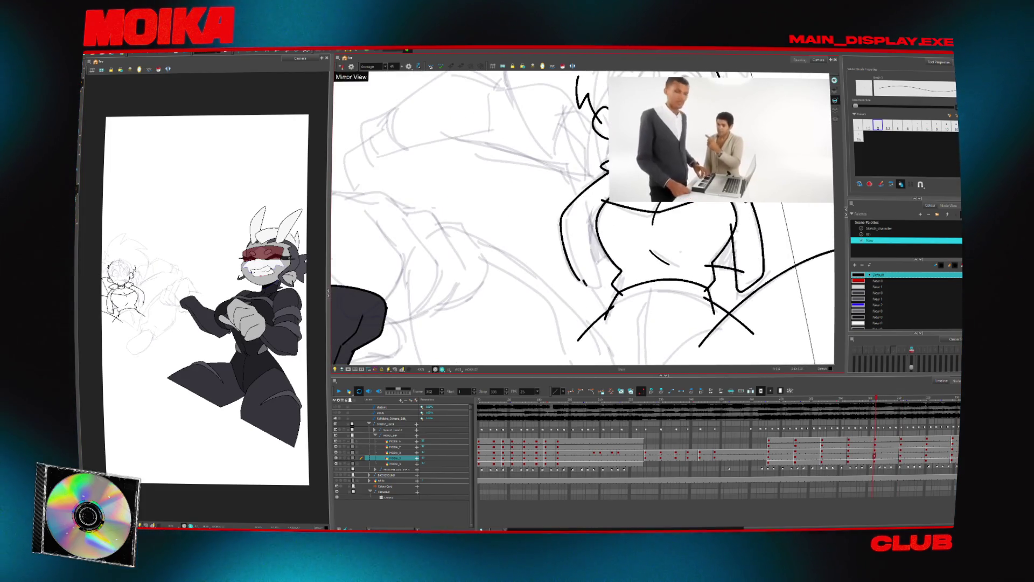
pyautogui.press('.')
pyautogui.press('.')
pyautogui.press('.')
pyautogui.moveTo(583, 277); pyautogui.dragTo(598, 281)
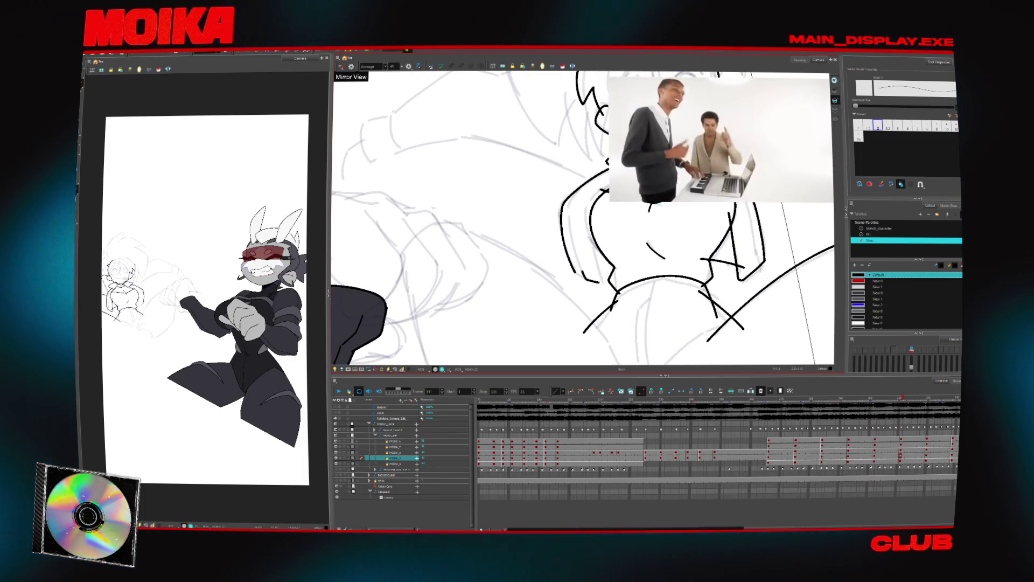
pyautogui.press(',')
pyautogui.press(',')
pyautogui.press(',')
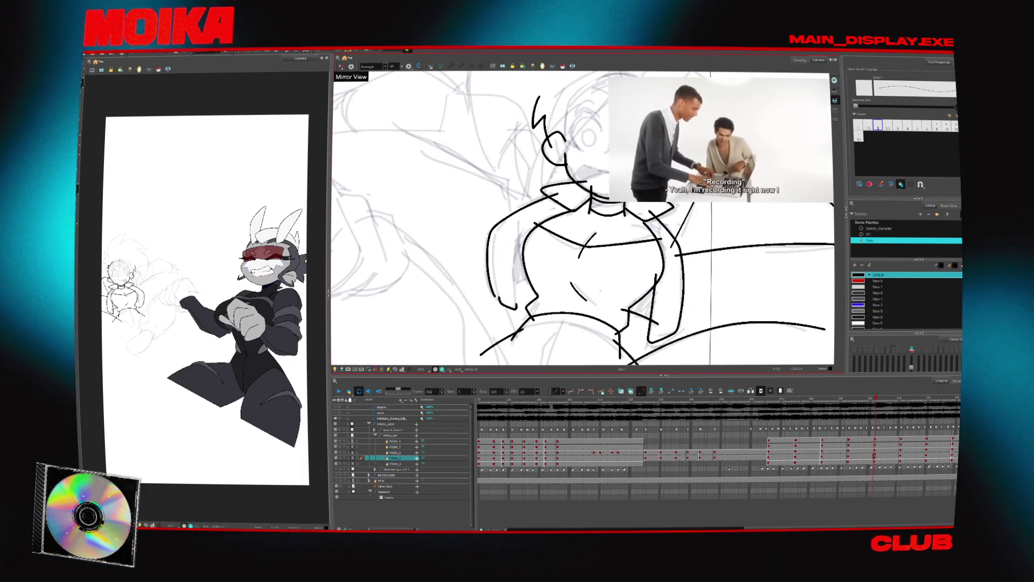
pyautogui.hotkey('alt', 's')
pyautogui.moveTo(593, 243); pyautogui.dragTo(568, 242)
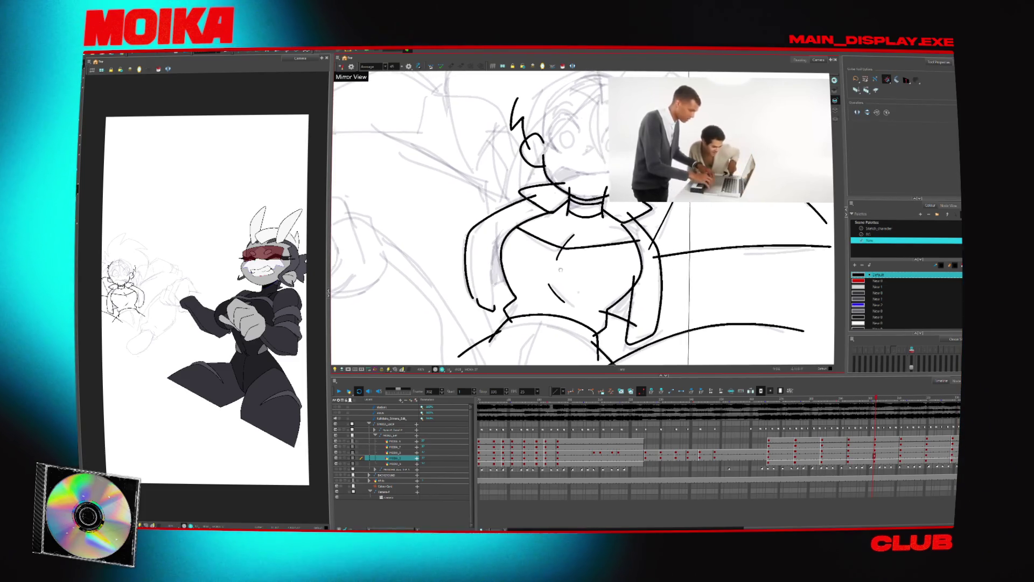
# Step back to the drawing at frame 293 and pan around the canvas to review it.
pyautogui.press(',')
pyautogui.press(',')
pyautogui.press(',')
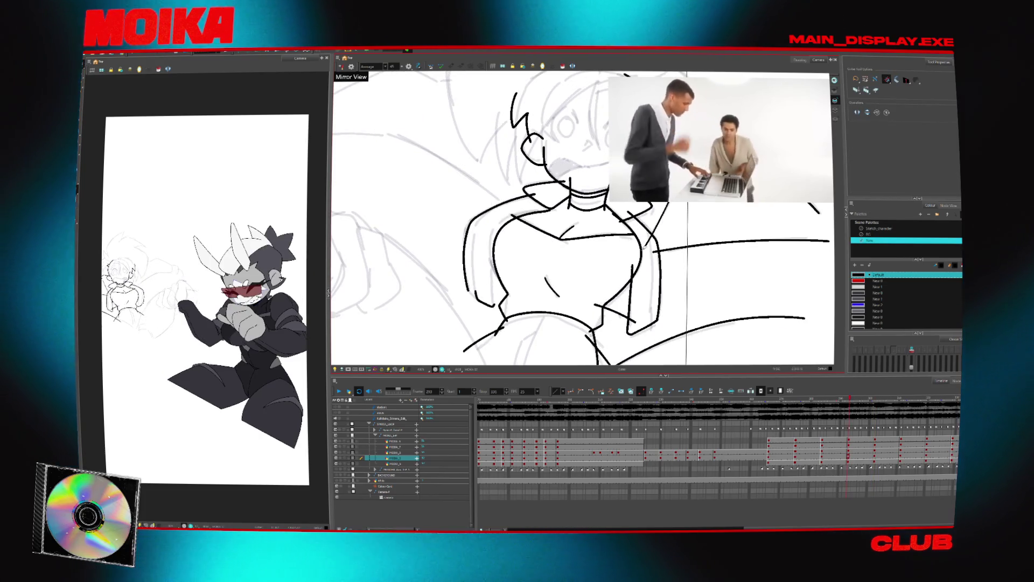
pyautogui.hscroll(1, 628, 272)
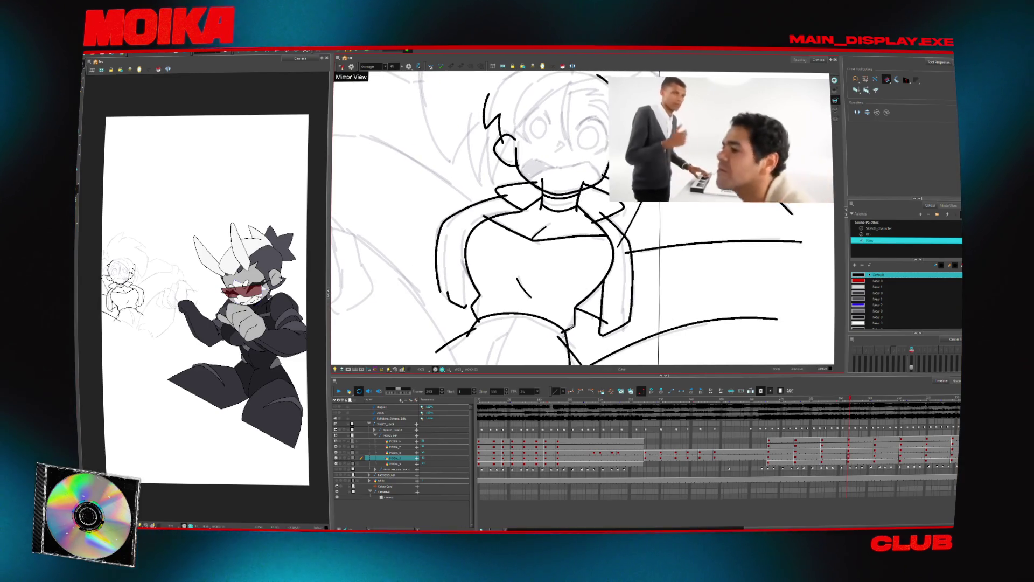
pyautogui.scroll(-2, 563, 354)
pyautogui.hscroll(-1, 563, 354)
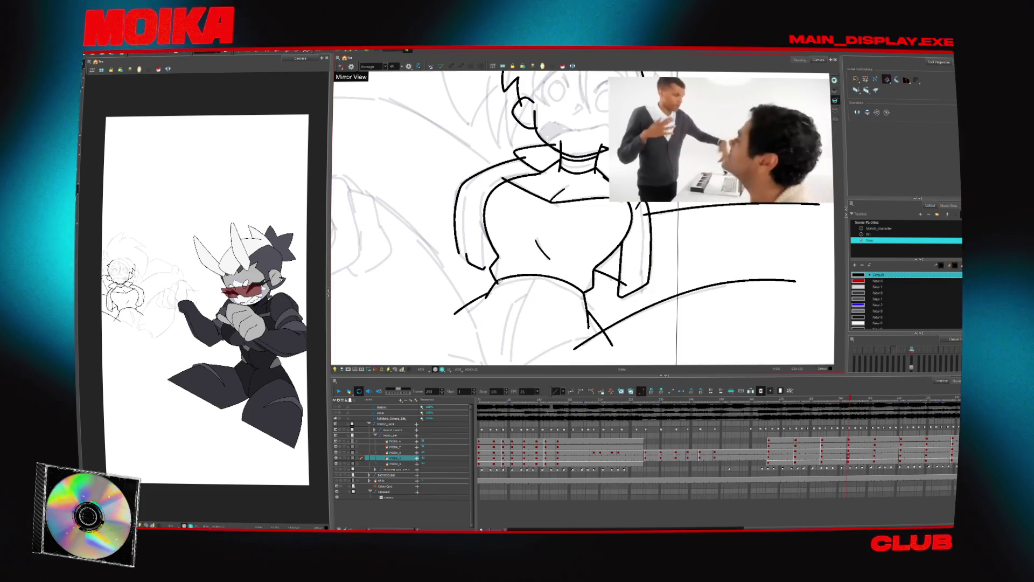
pyautogui.scroll(3, 484, 269)
pyautogui.hscroll(2, 485, 270)
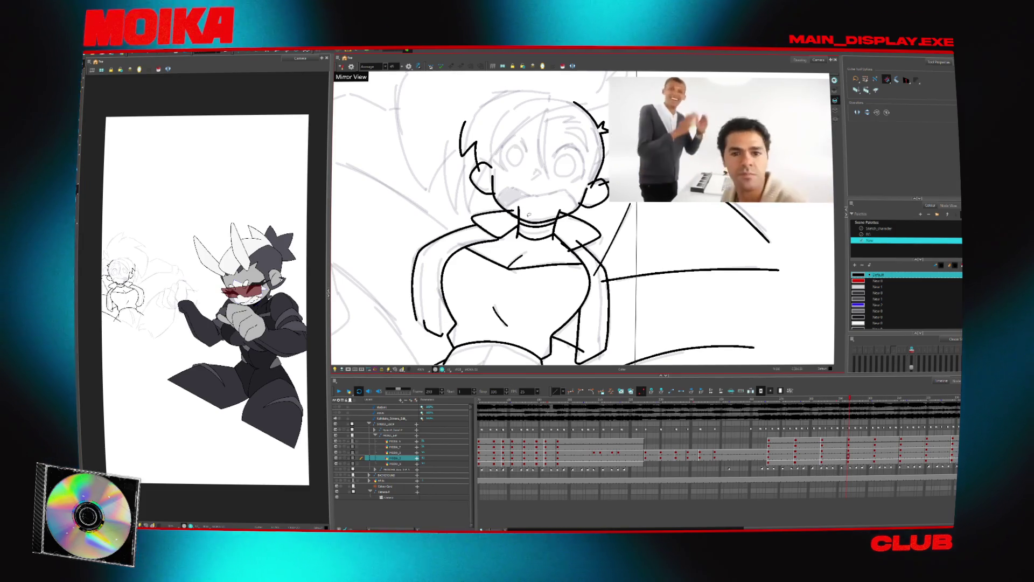
pyautogui.scroll(-1, 554, 259)
pyautogui.hscroll(1, 570, 284)
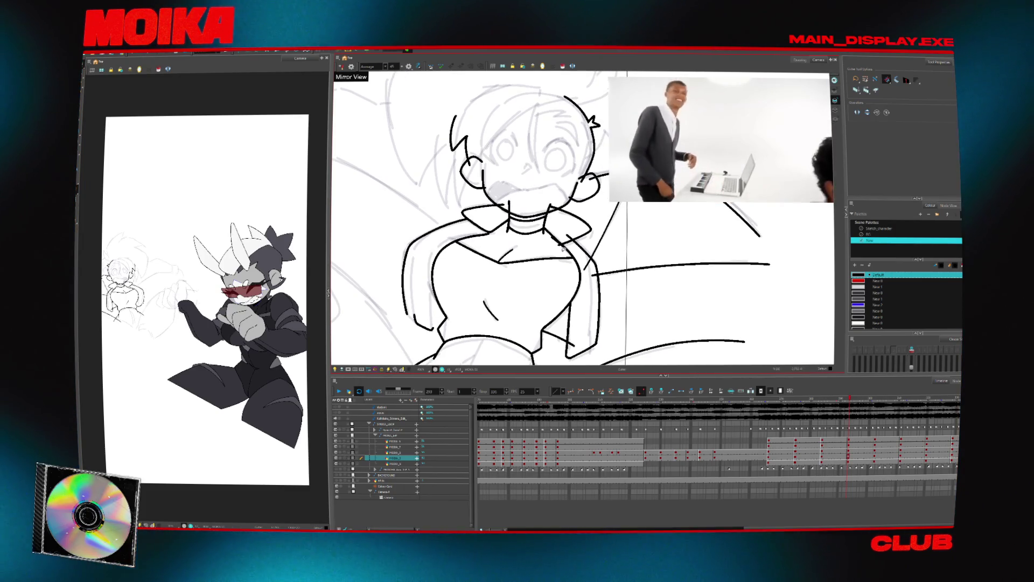
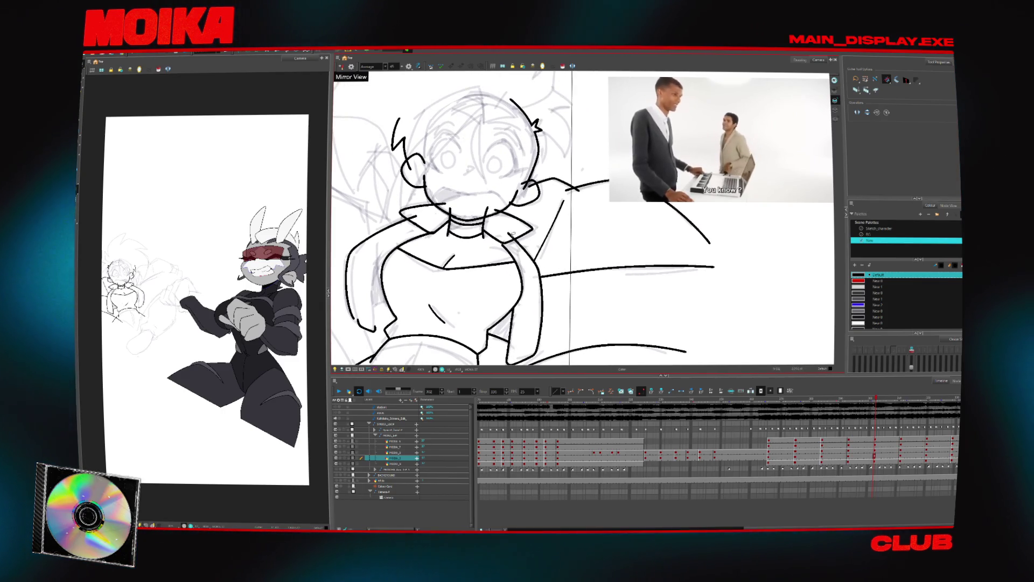
# Ink brush strokes on the jacket, then scrub back to an earlier frame of the shot.
pyautogui.hotkey('alt', 'b')
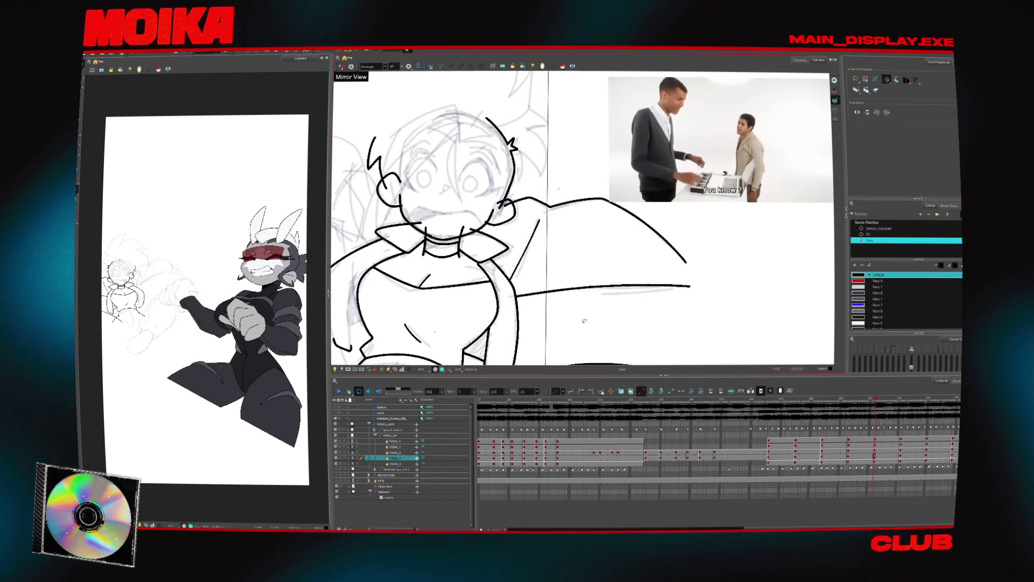
pyautogui.hotkey('alt', 'b')
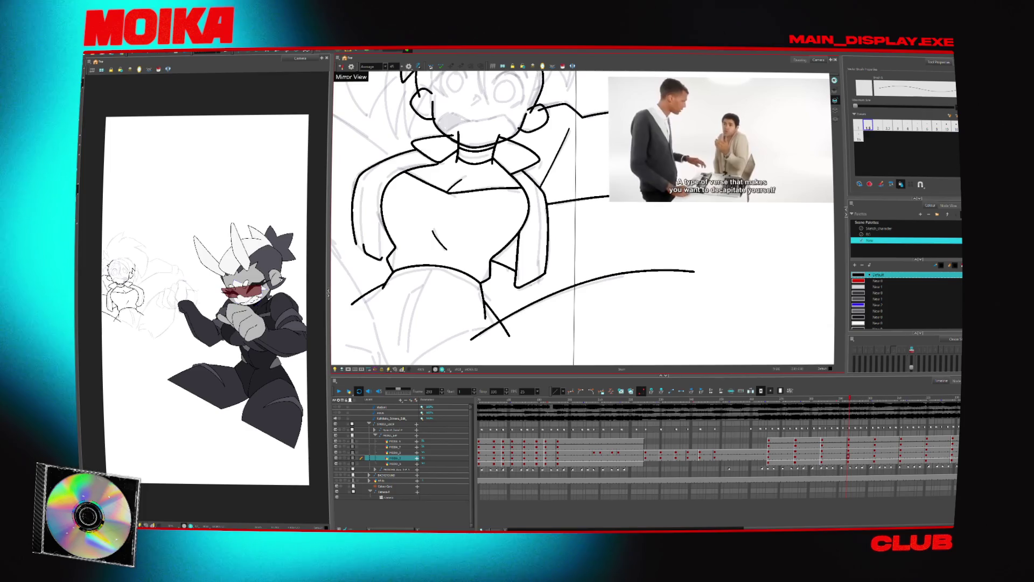
pyautogui.click(582, 400)
pyautogui.moveTo(581, 401)
pyautogui.mouseDown()
pyautogui.moveTo(507, 403)
pyautogui.moveTo(711, 403)
pyautogui.mouseUp()
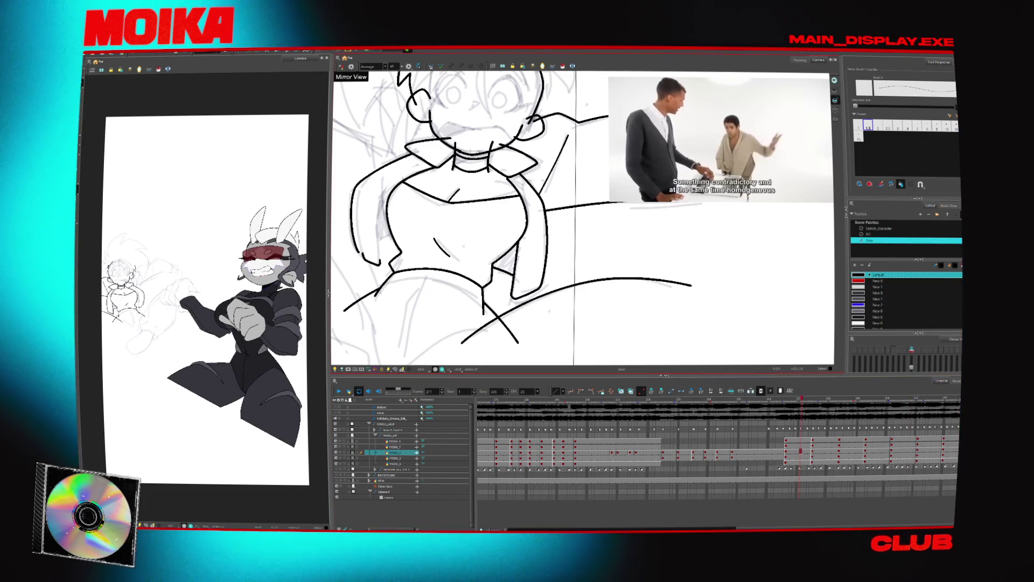
# Step through neighbouring drawings to check the motion and select the left arm stroke.
pyautogui.press('Down')
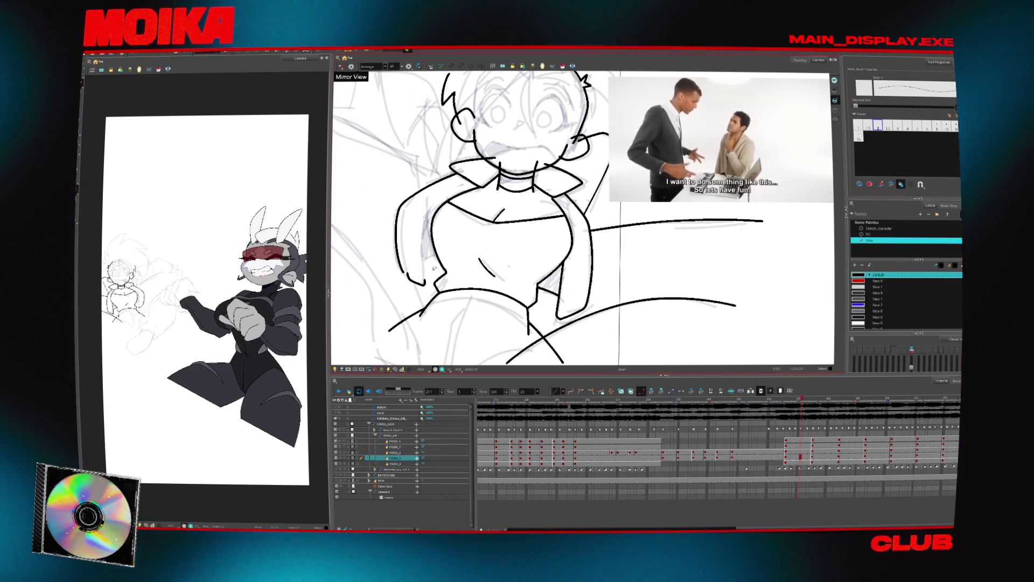
pyautogui.press('.')
pyautogui.press('.')
pyautogui.press('.')
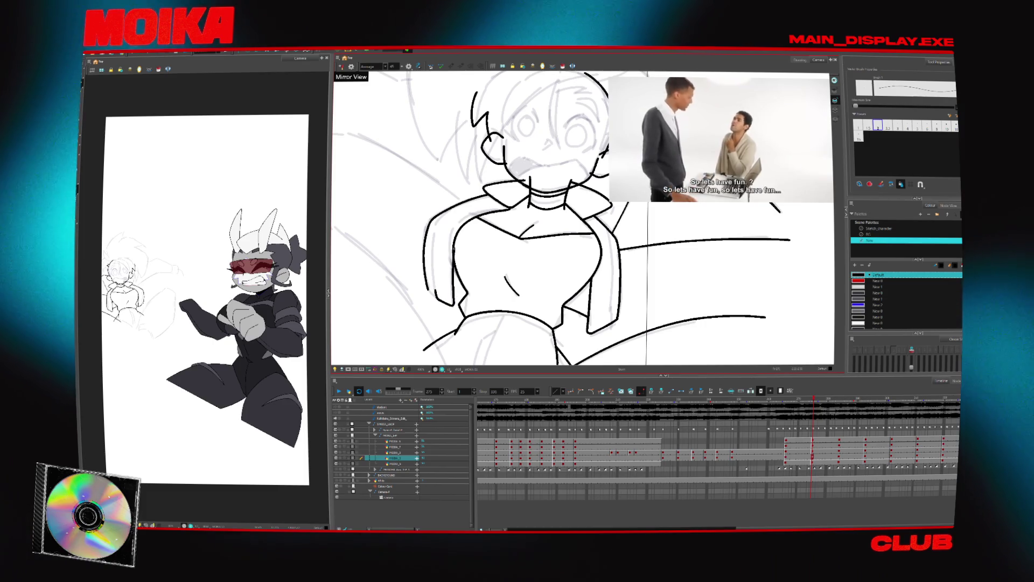
pyautogui.press(';')
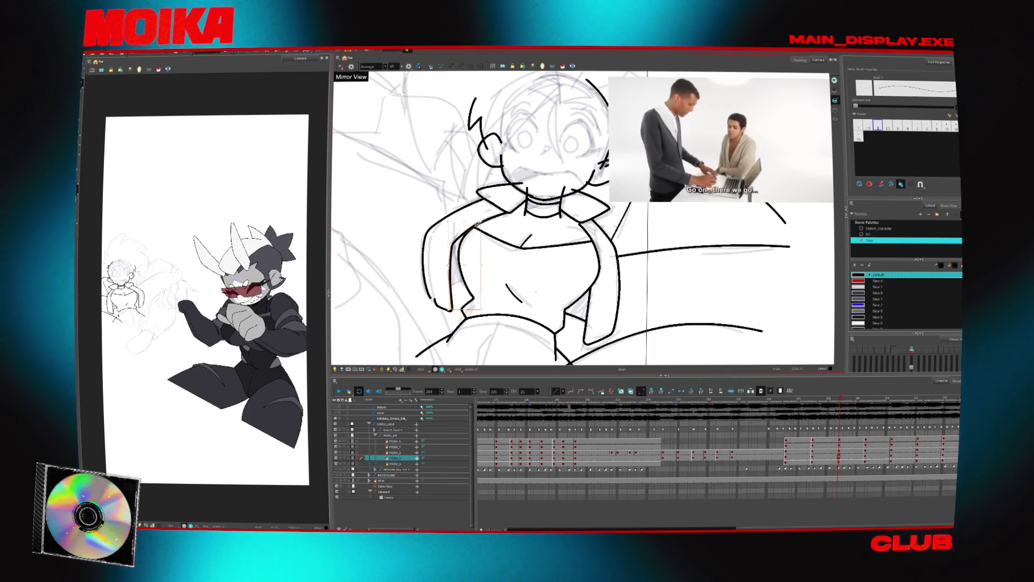
pyautogui.click(453, 264)
pyautogui.press('g')
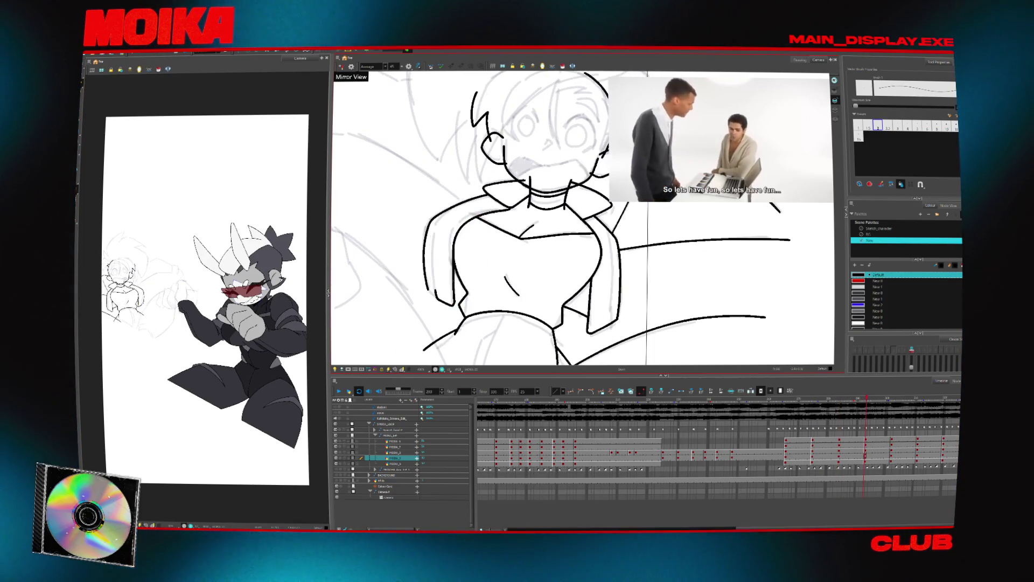
pyautogui.press('f')
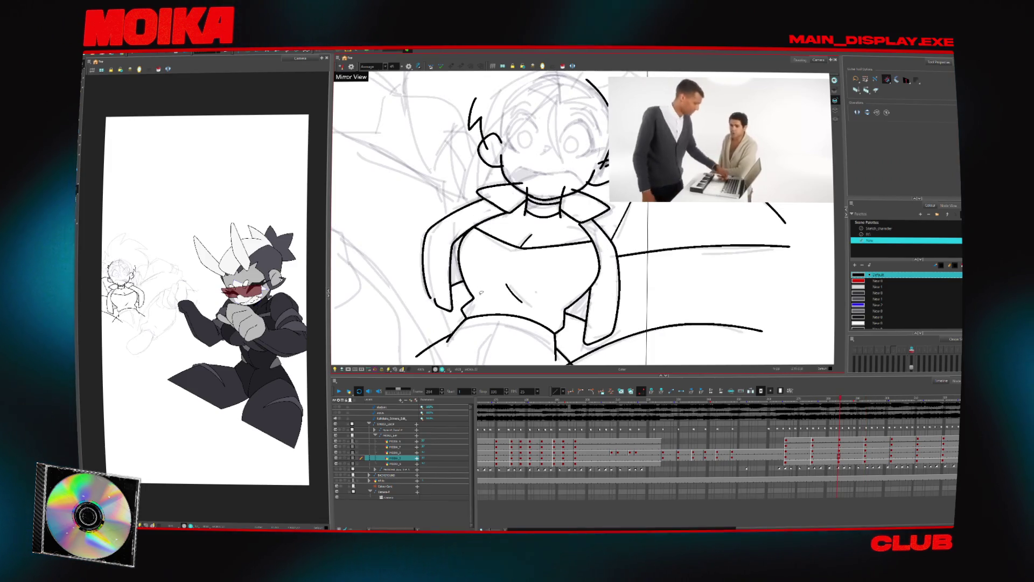
# Ink the following drawings with the Brush, then flip the canvas back to unmirrored.
pyautogui.hotkey('alt', 'b')
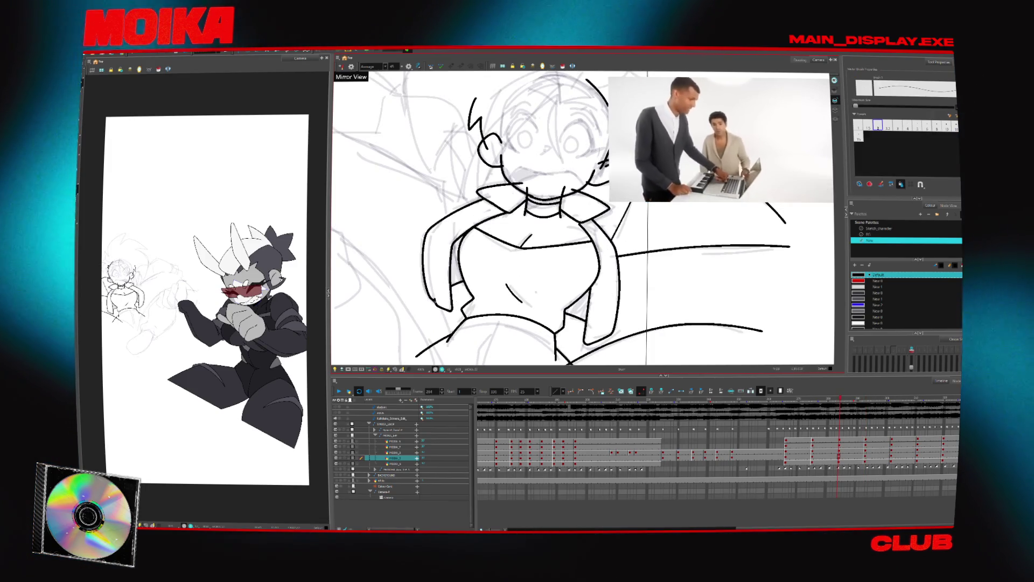
pyautogui.press('g')
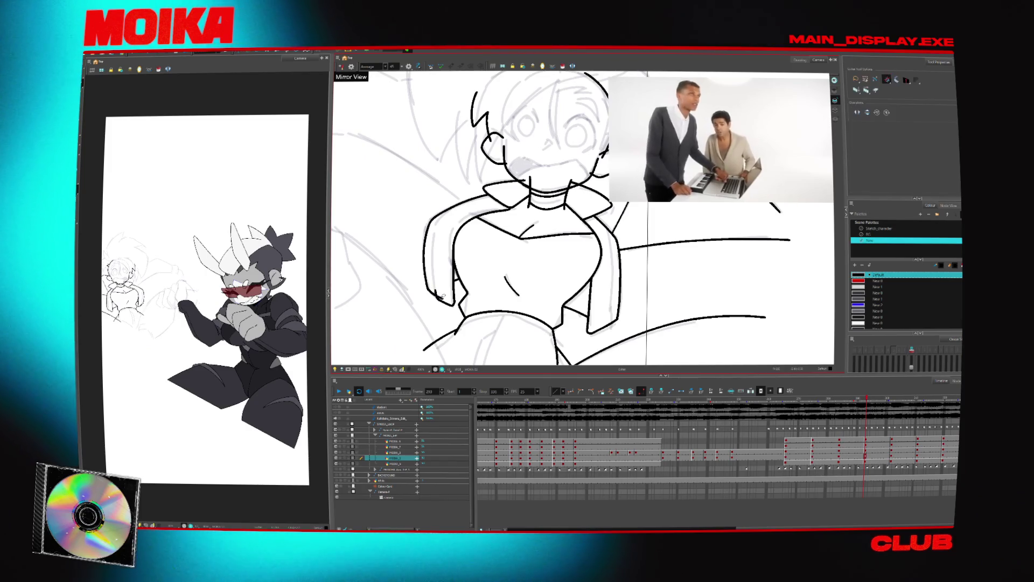
pyautogui.hotkey('alt', 'b')
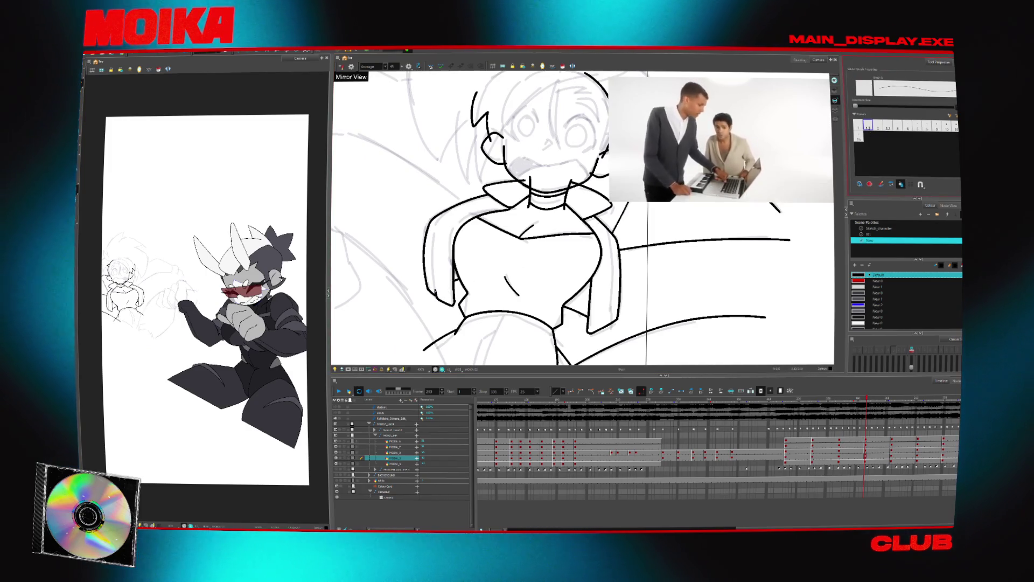
pyautogui.press('g')
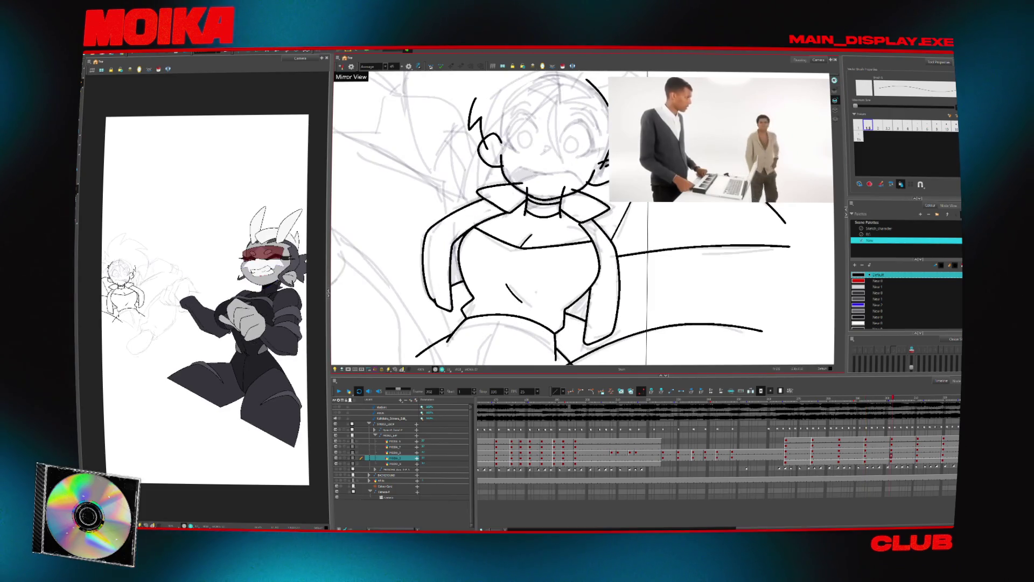
pyautogui.hotkey('alt', 't')
pyautogui.press('f')
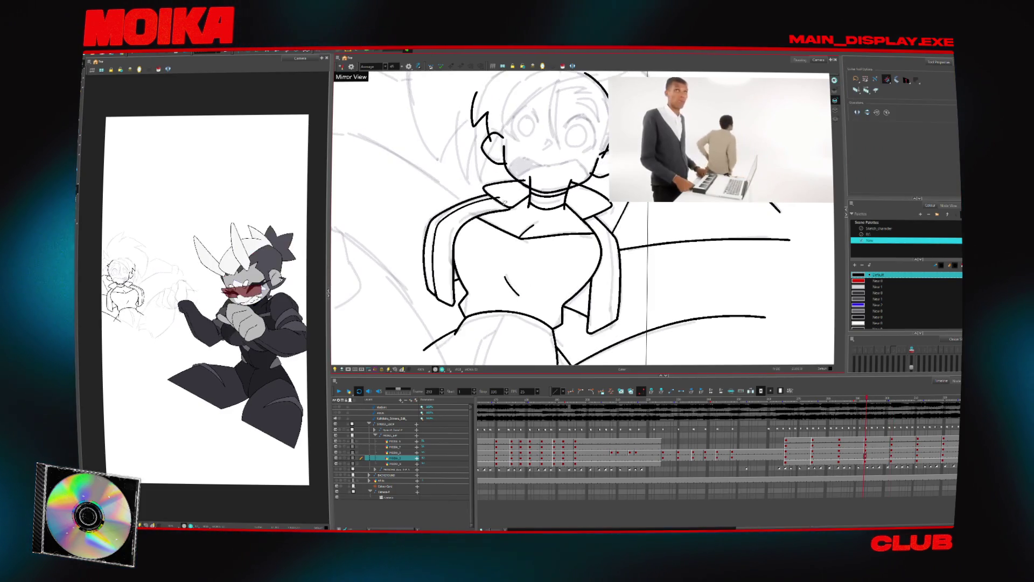
pyautogui.hotkey('alt', 'b')
# Unmirror the canvas, recentre the view, return to the previous drawing and zoom onto the chest.
pyautogui.press('4')
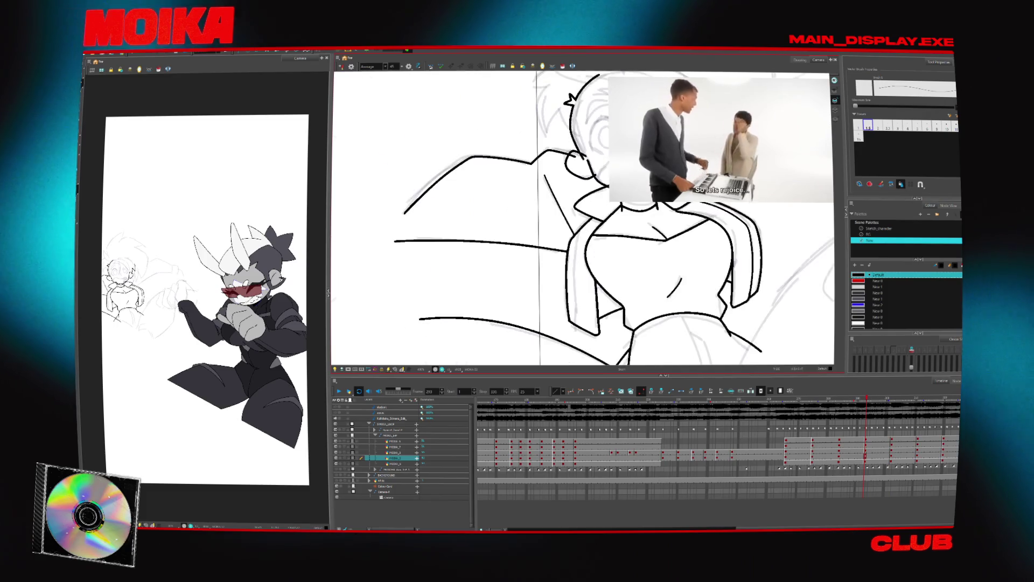
pyautogui.moveTo(518, 282); pyautogui.dragTo(512, 274)
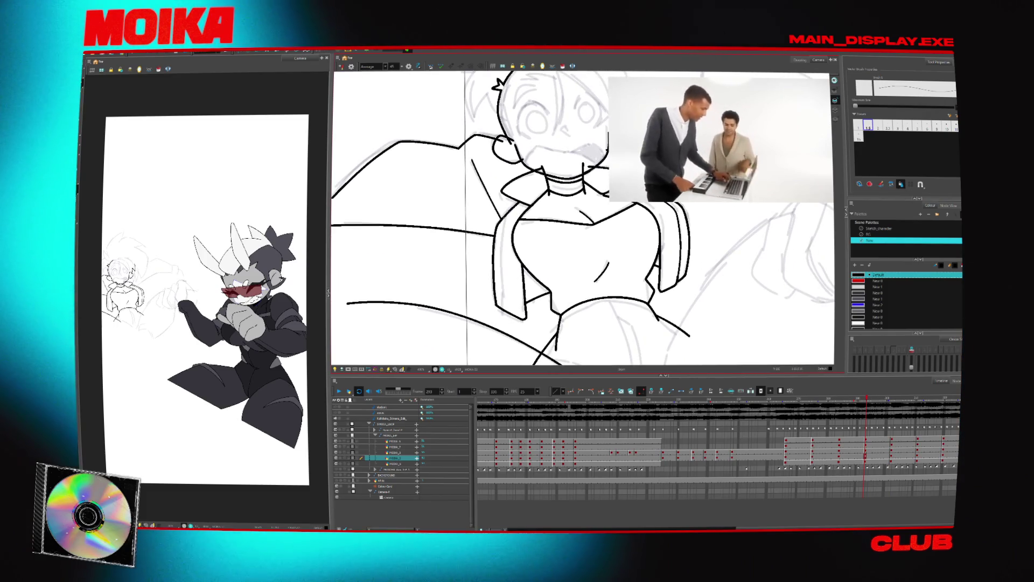
pyautogui.press('g')
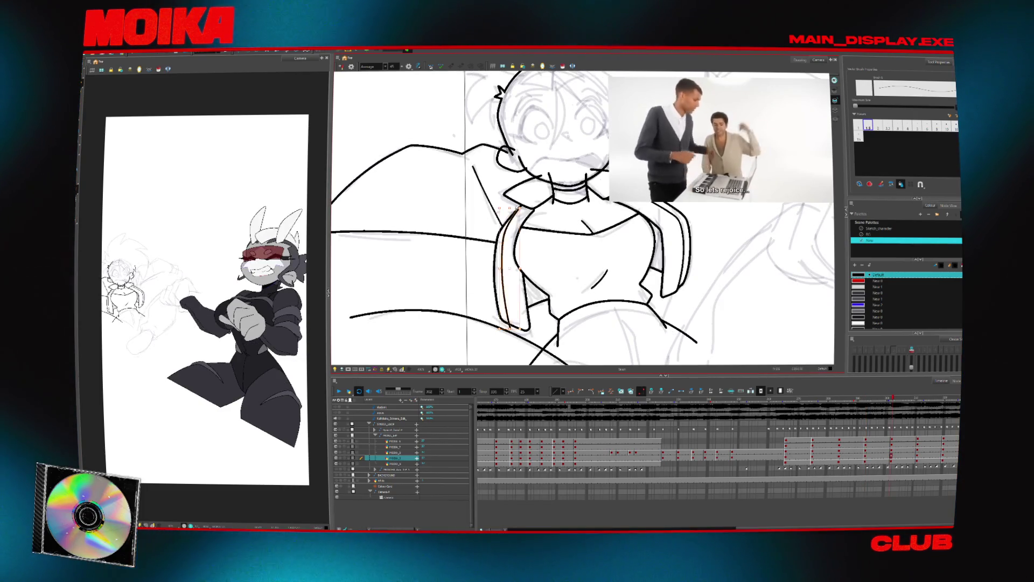
pyautogui.press('f')
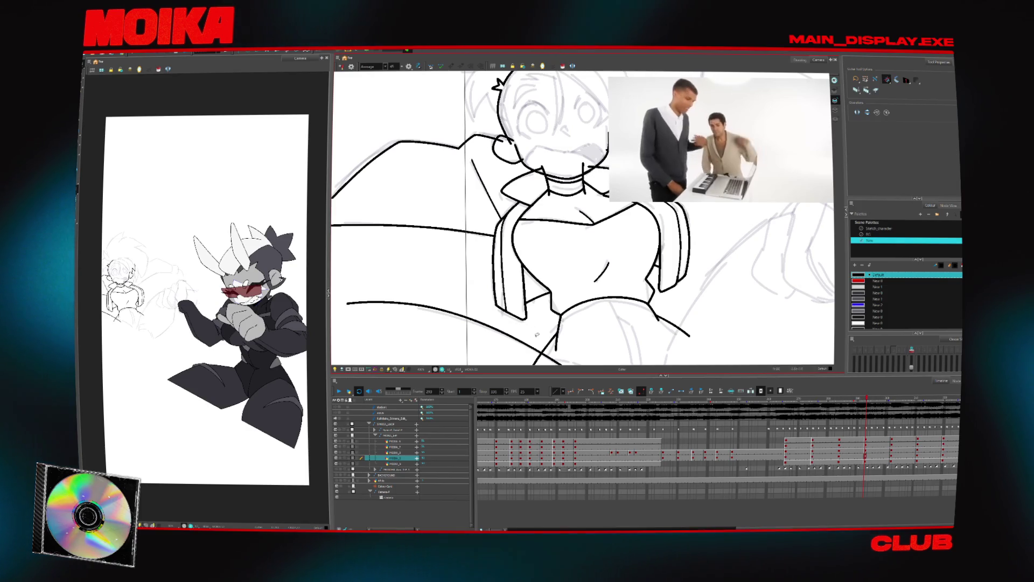
pyautogui.hotkey('alt', 'b')
pyautogui.press('m')
pyautogui.hotkey('alt', 'z')
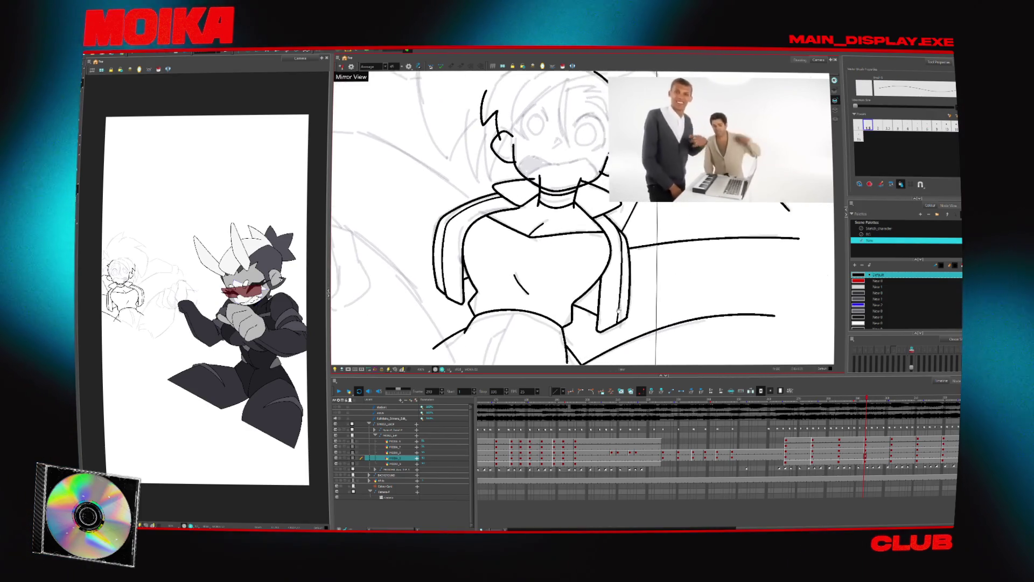
pyautogui.scroll(-5, 539, 305)
pyautogui.scroll(5, 539, 305)
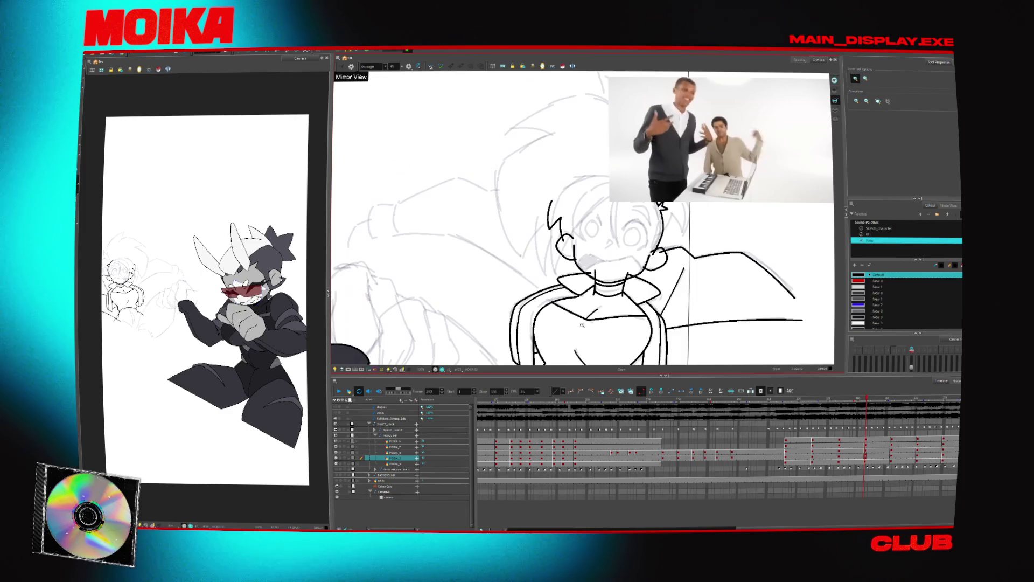
pyautogui.hotkey('alt', 'b')
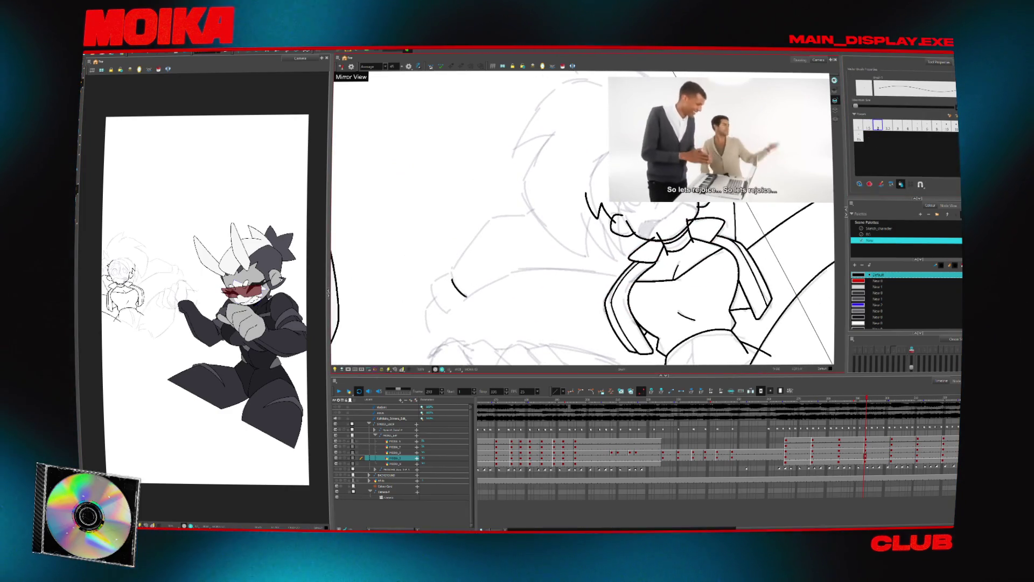
# Toggle the car-interior background on and off, then flip through drawings to check the longer arm stroke.
pyautogui.click(337, 475)
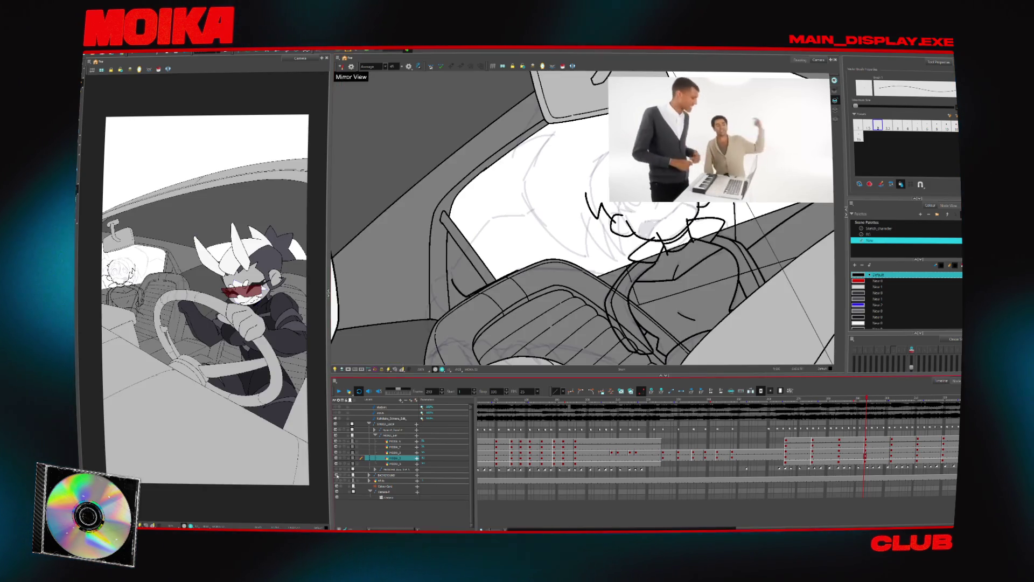
pyautogui.click(336, 476)
pyautogui.press('.')
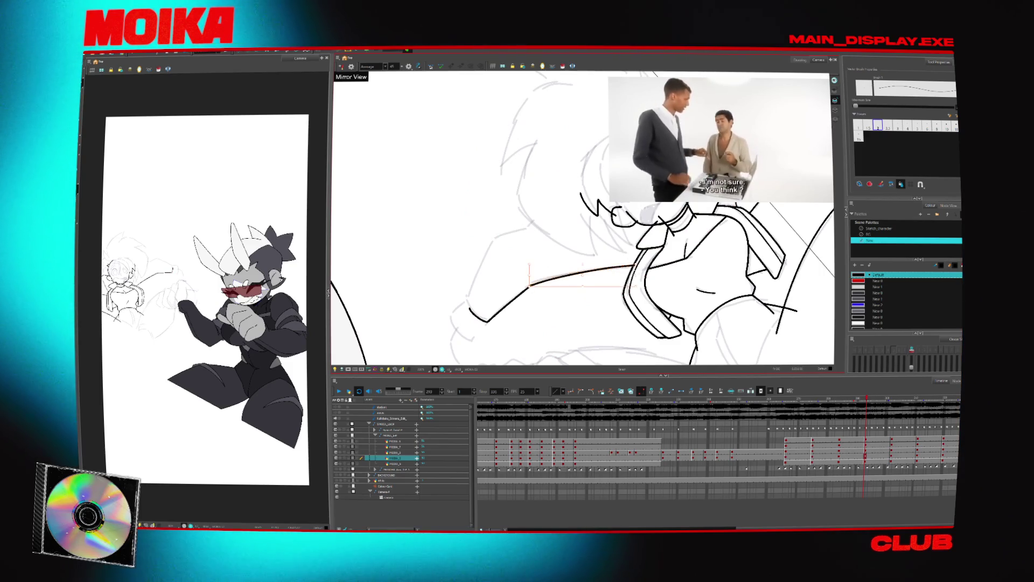
pyautogui.press('.')
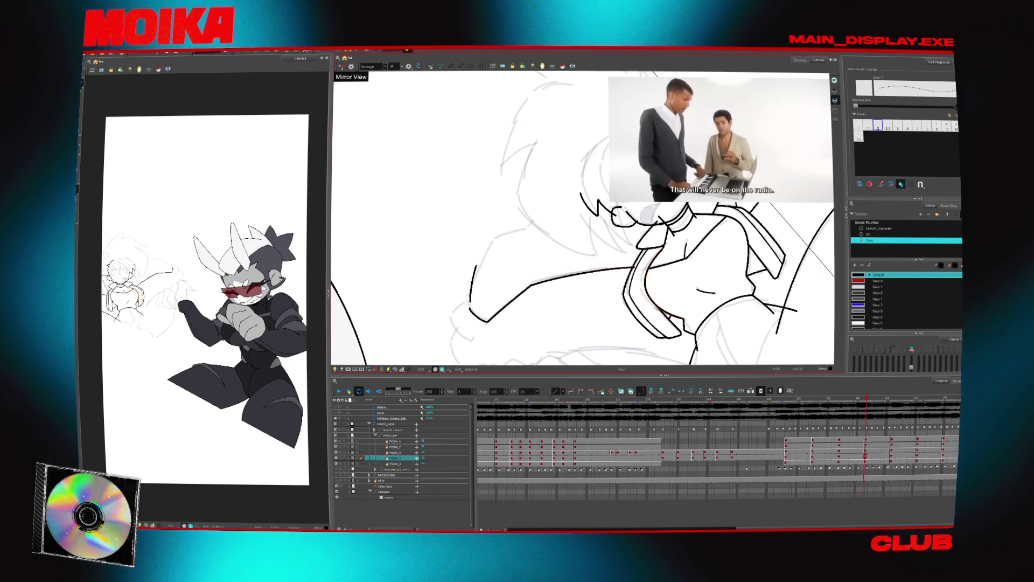
pyautogui.press('.')
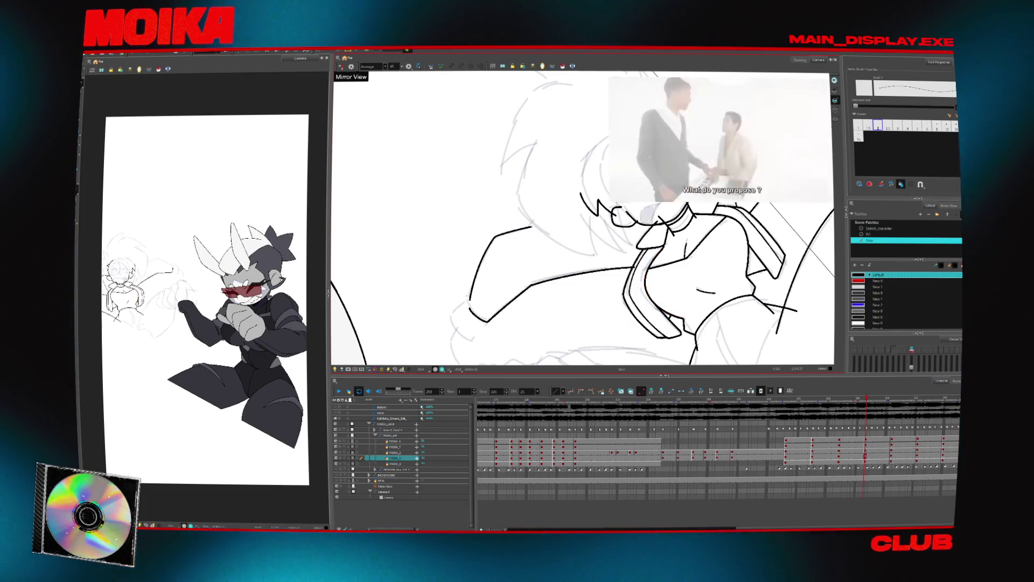
pyautogui.press(',')
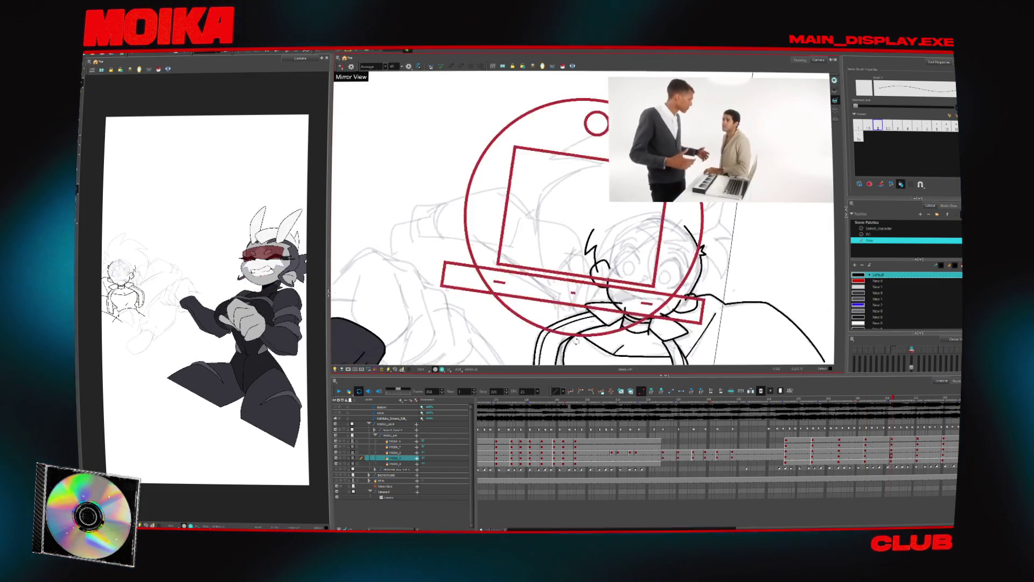
pyautogui.press('.')
pyautogui.press('.')
pyautogui.press('.')
pyautogui.press('.')
pyautogui.press('.')
pyautogui.press('.')
pyautogui.press('.')
pyautogui.press('.')
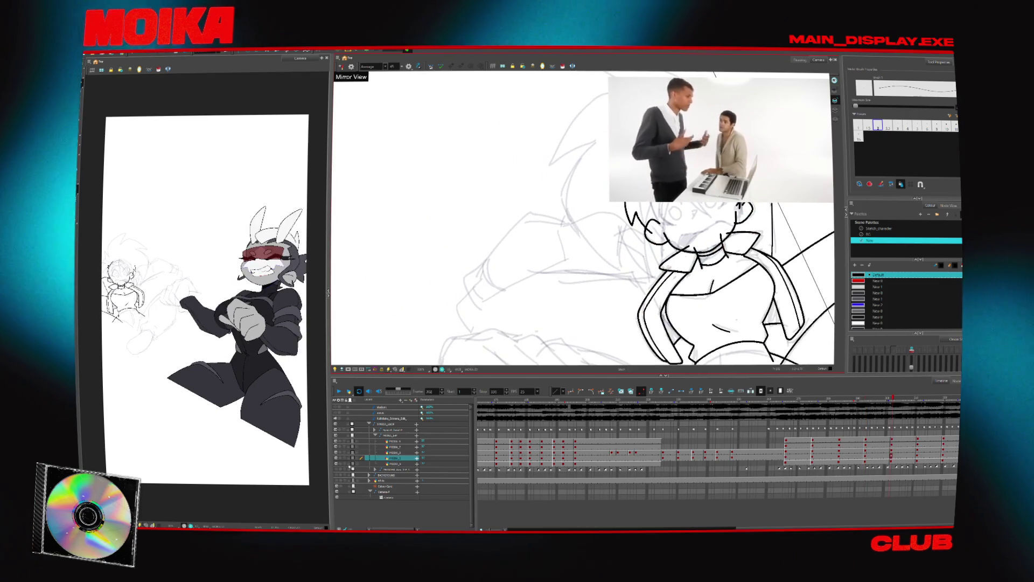
pyautogui.press('.')
pyautogui.press('.')
pyautogui.press(',')
pyautogui.press(',')
pyautogui.press(',')
pyautogui.press(',')
pyautogui.press(',')
pyautogui.press(',')
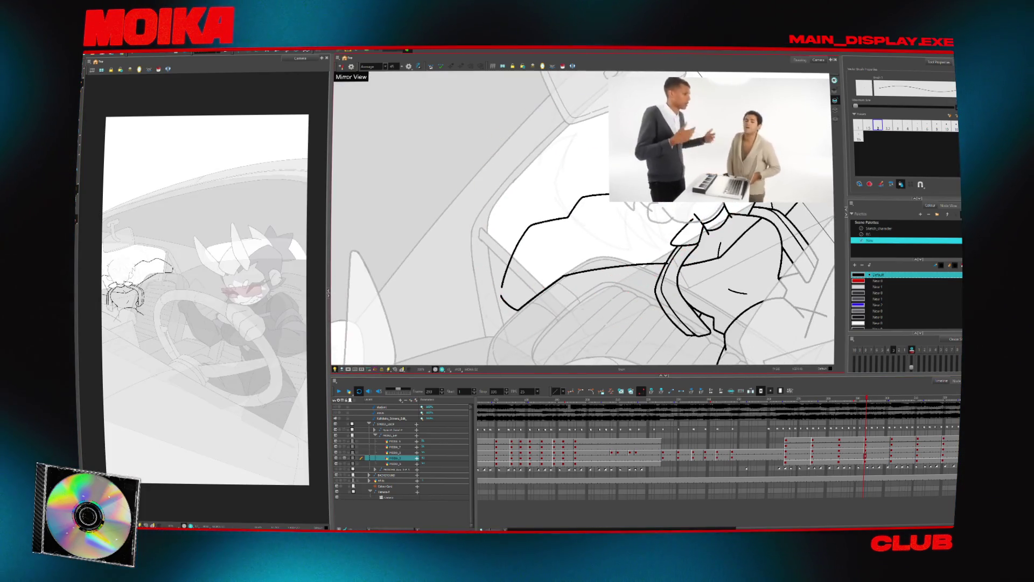
# On frame 302, draw a black arm line and a short arm stroke, comparing against frame 293.
pyautogui.press('.')
pyautogui.press('.')
pyautogui.press('.')
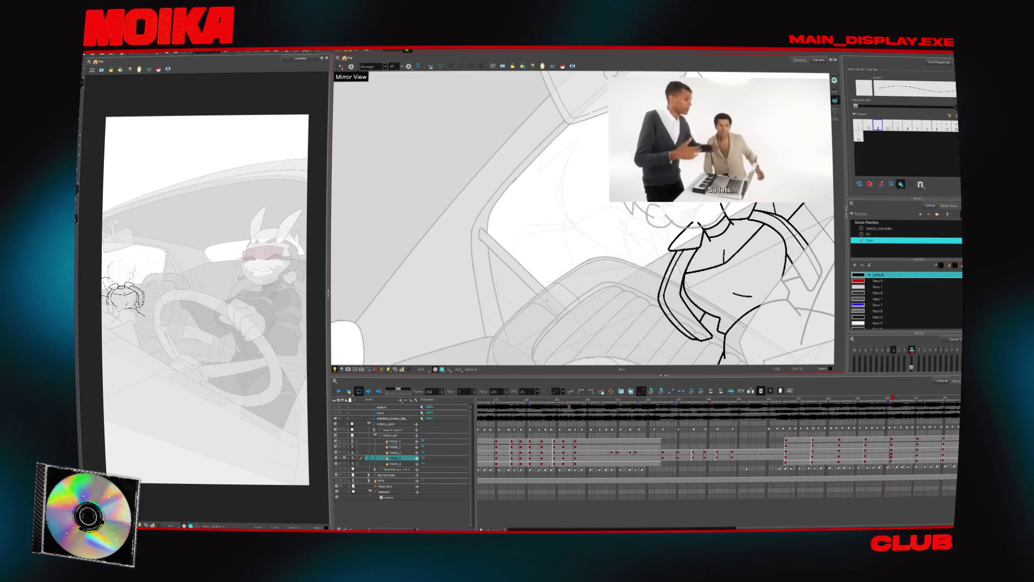
pyautogui.press(',')
pyautogui.press('.')
pyautogui.press(',')
pyautogui.press('.')
pyautogui.moveTo(518, 311)
pyautogui.mouseDown()
pyautogui.moveTo(565, 279)
pyautogui.moveTo(668, 266)
pyautogui.mouseUp()
pyautogui.press(',')
pyautogui.press('.')
pyautogui.press(',')
pyautogui.press(',')
pyautogui.press(',')
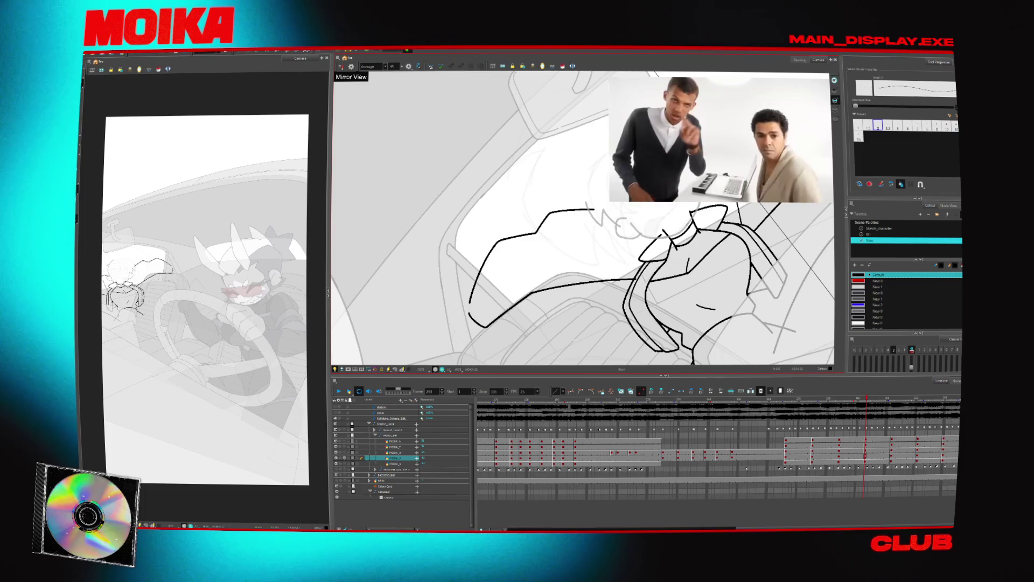
pyautogui.moveTo(544, 254); pyautogui.dragTo(468, 322)
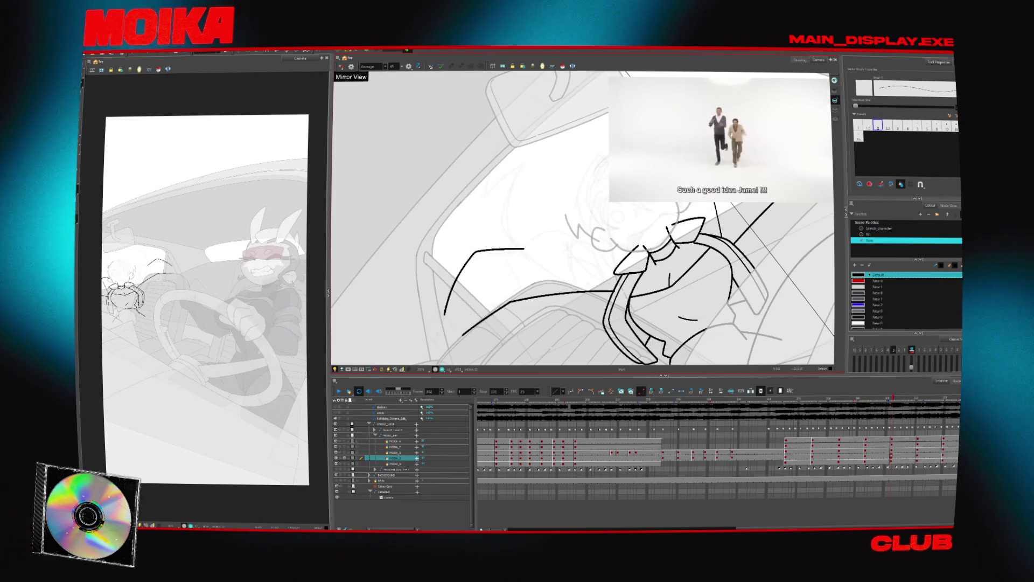
# Redraw the arm's upper arc and play back the drawings to check the motion.
pyautogui.moveTo(468, 257); pyautogui.dragTo(528, 246)
pyautogui.press('Return')
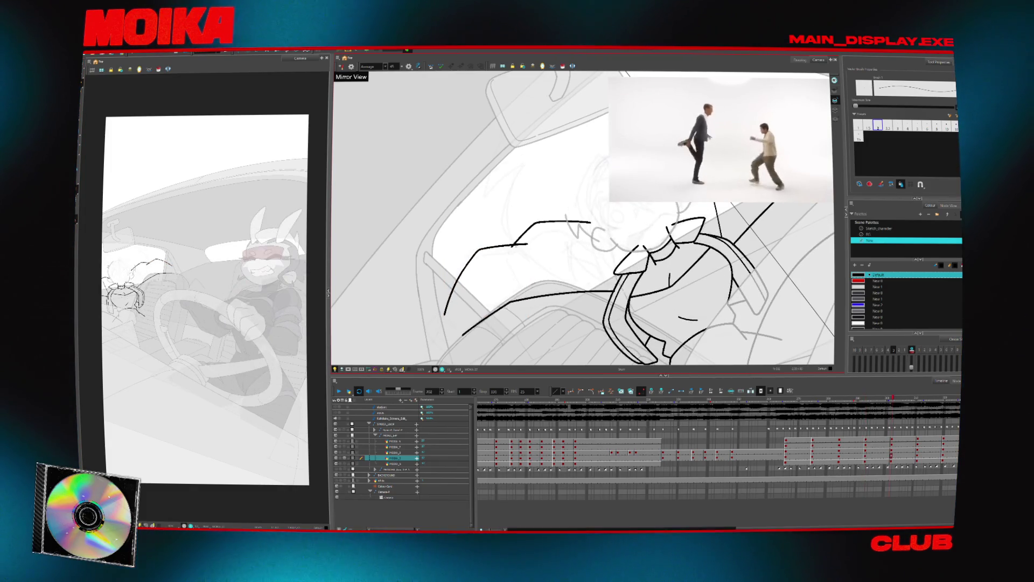
pyautogui.hotkey('alt', 's')
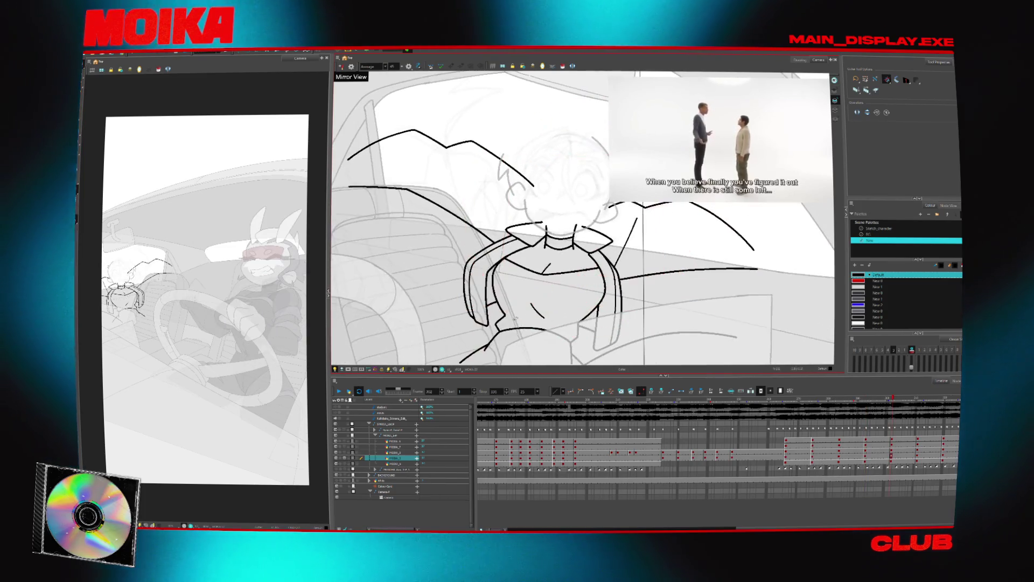
pyautogui.hotkey('alt', 'b')
# Pan the view and reference video aside, pick the next thicker brush, and step back to frame 275.
pyautogui.moveTo(653, 312); pyautogui.dragTo(664, 322)
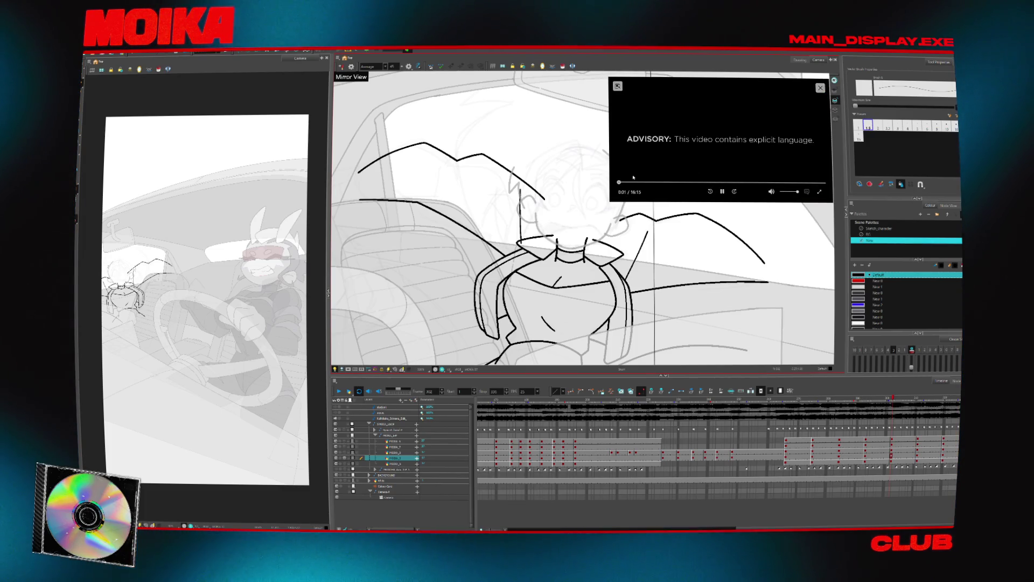
pyautogui.moveTo(652, 162); pyautogui.dragTo(731, 155)
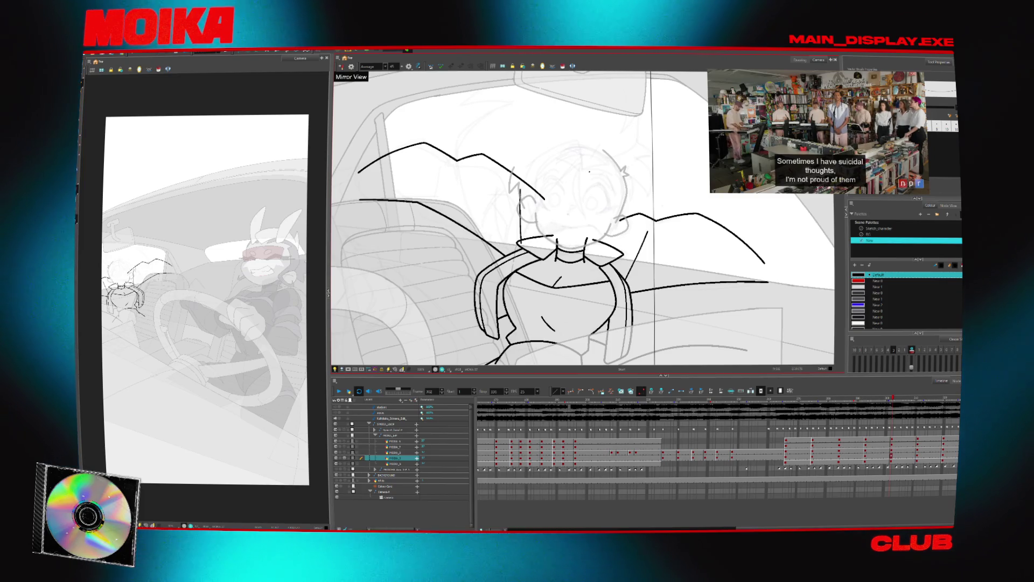
pyautogui.press(',')
pyautogui.press(',')
pyautogui.press(',')
pyautogui.press(',')
pyautogui.press(',')
pyautogui.press(',')
pyautogui.press(',')
pyautogui.press(',')
pyautogui.press(',')
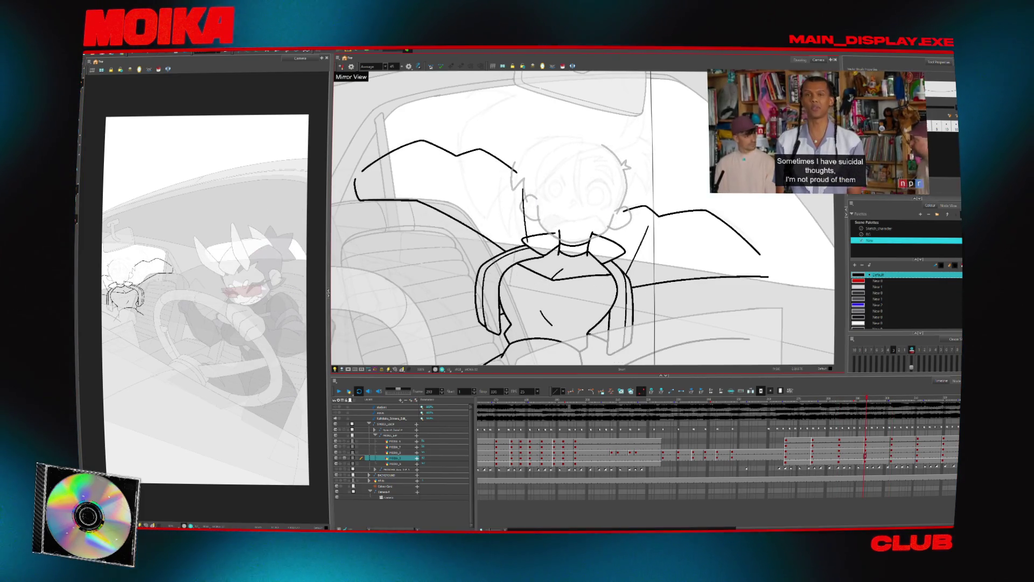
pyautogui.press(',')
pyautogui.press(',')
pyautogui.press(',')
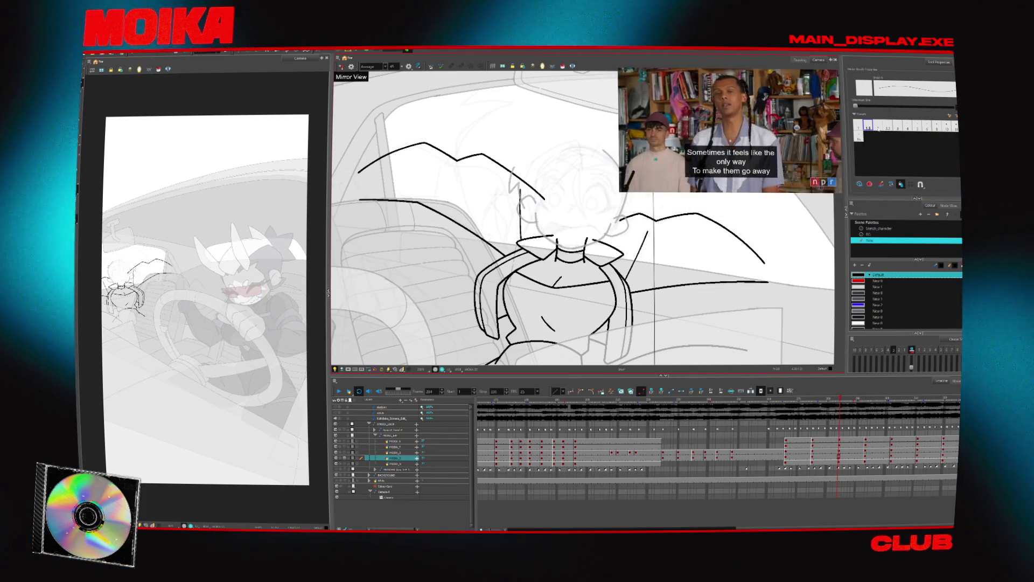
pyautogui.moveTo(704, 245); pyautogui.dragTo(661, 279)
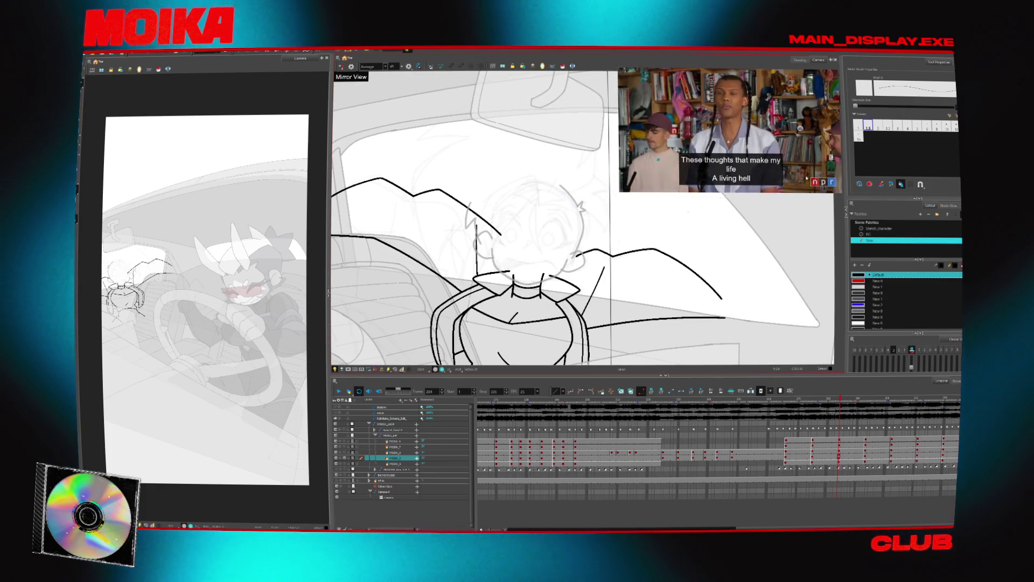
pyautogui.click(876, 125)
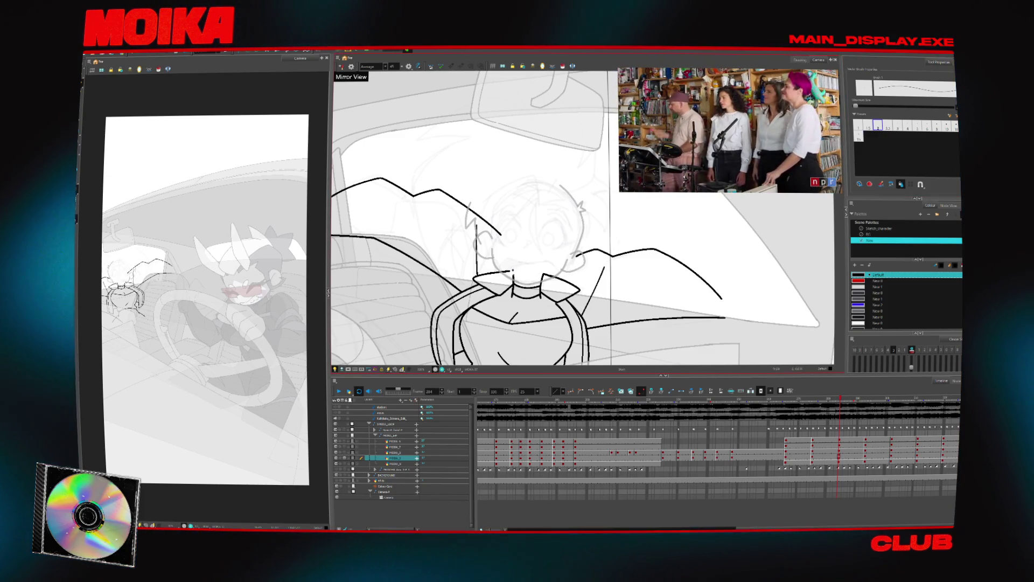
pyautogui.press('f')
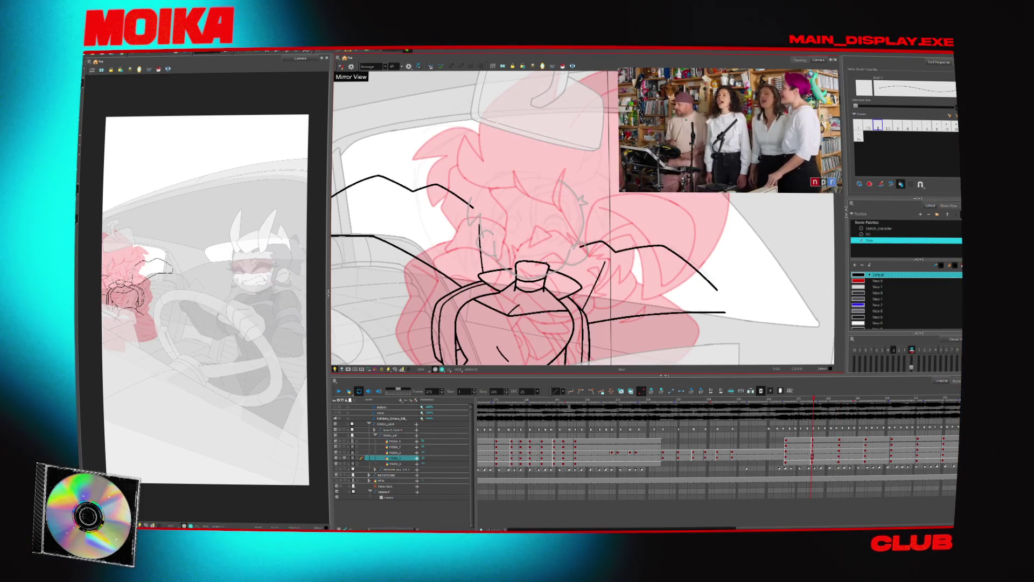
# Go to frame 266 with Mirror View off and the Brush active, then step back and zoom out.
pyautogui.press('f')
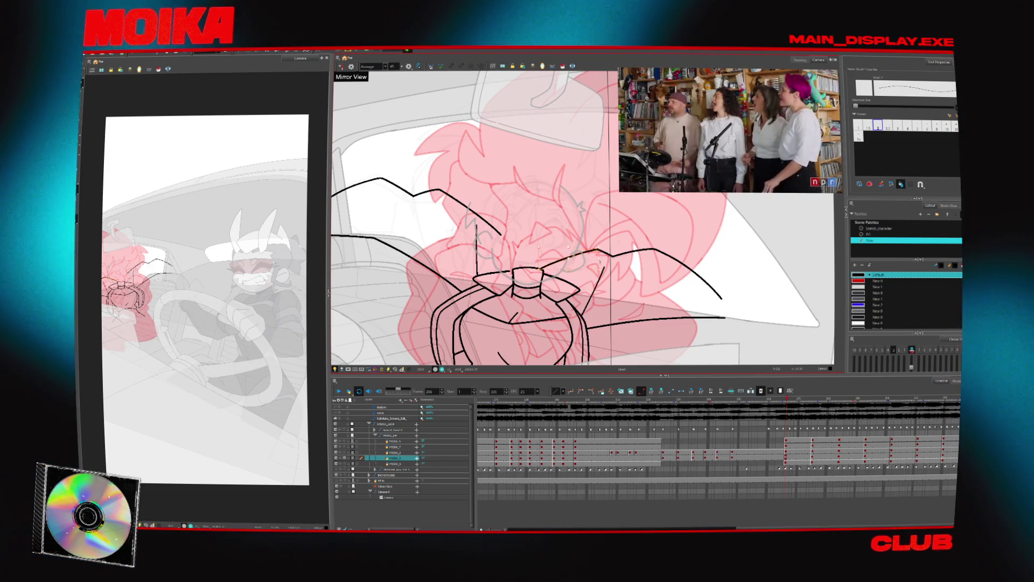
pyautogui.press('4')
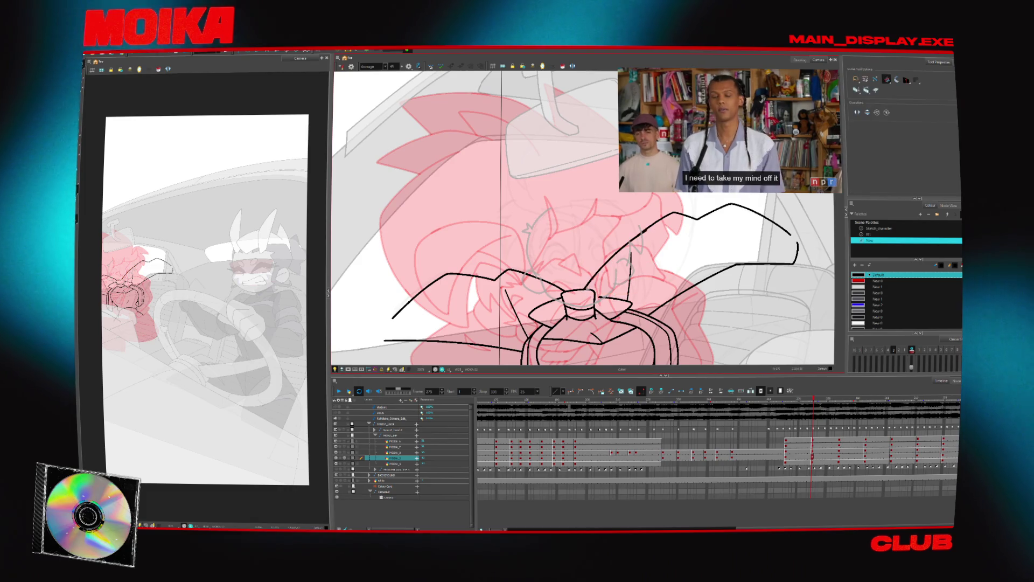
pyautogui.hotkey('alt', 'b')
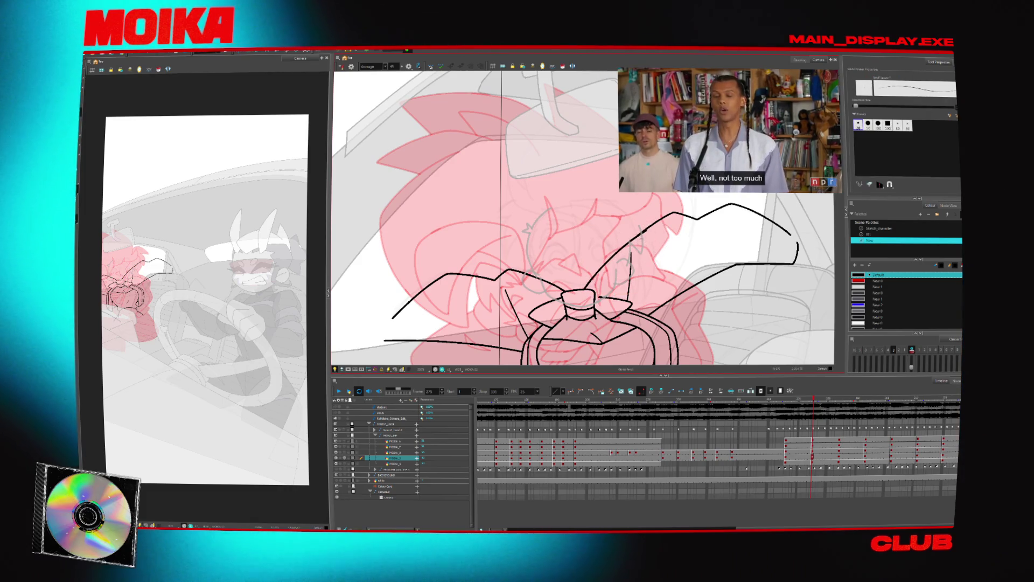
pyautogui.hotkey('alt', 'b')
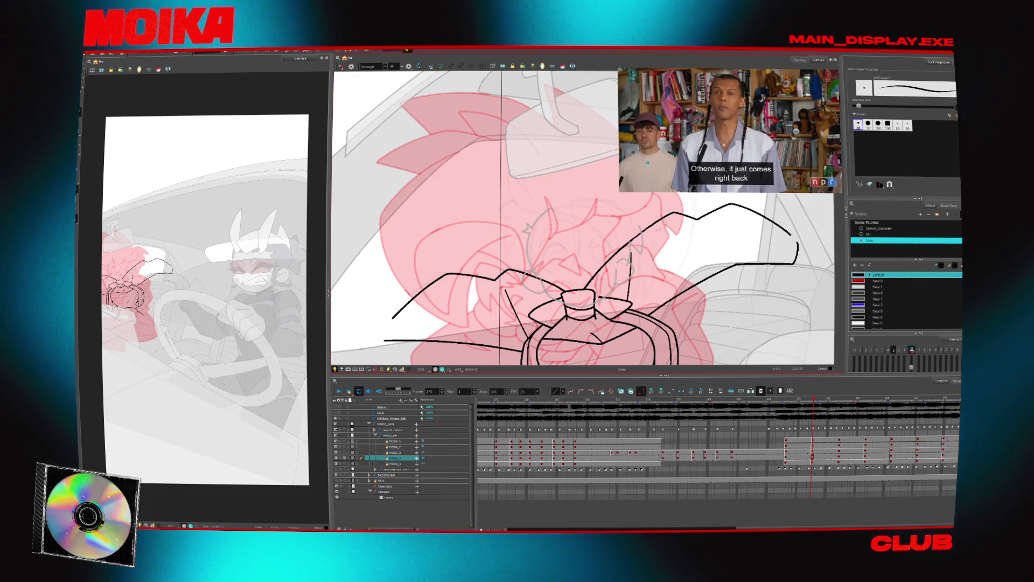
pyautogui.hotkey('alt', '/')
pyautogui.press(',')
pyautogui.press(',')
pyautogui.press(',')
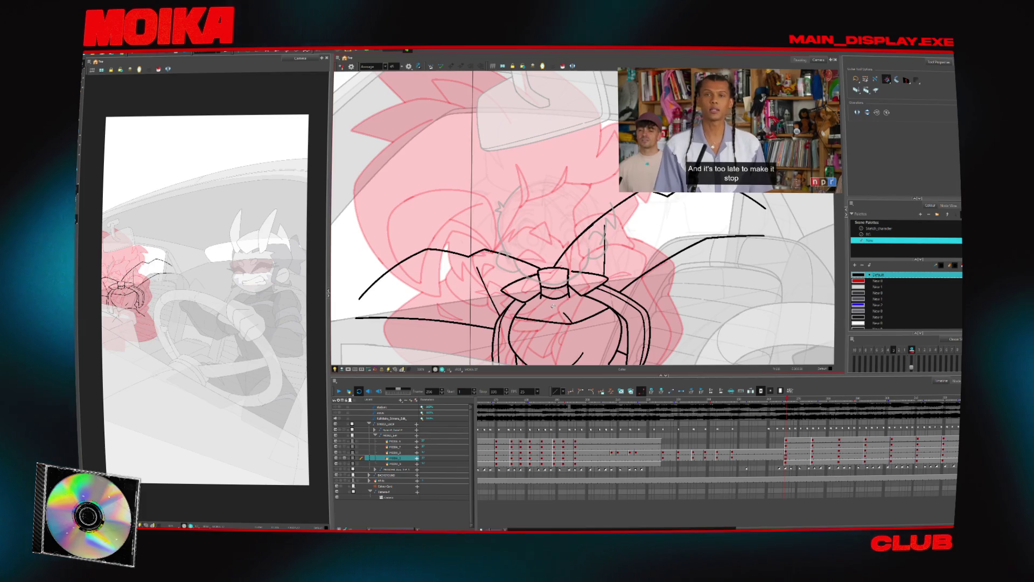
pyautogui.scroll(1, 554, 308)
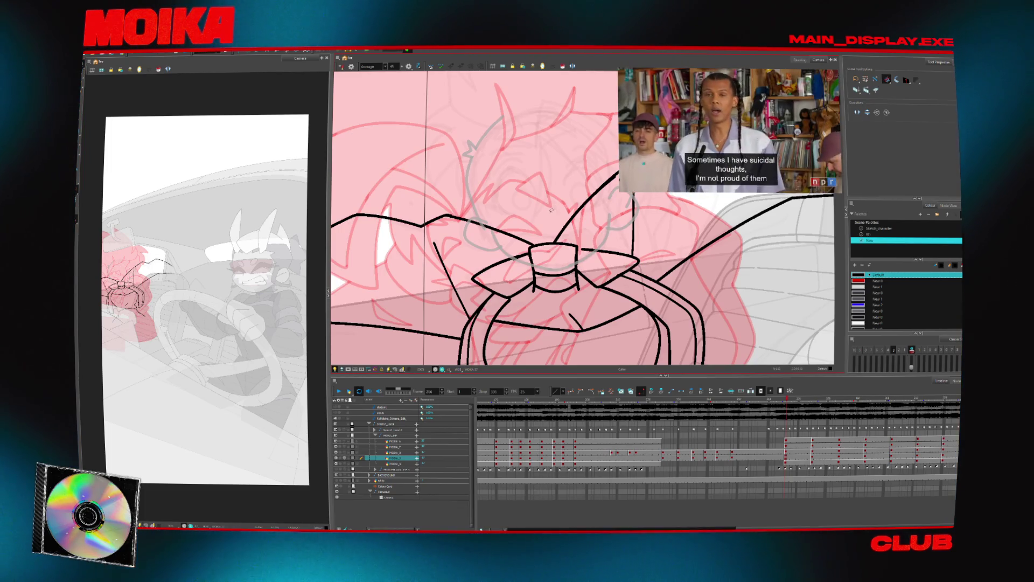
pyautogui.hotkey('shift', 'm')
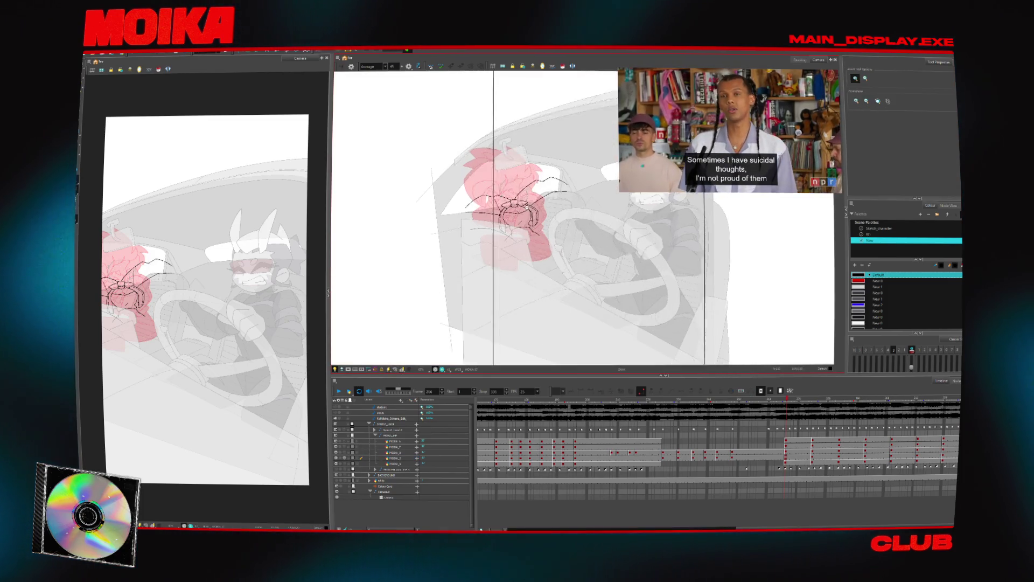
# Mirror the zoomed-in view and add a short black stroke beside the arms on a later PIOSKA_3 drawing.
pyautogui.scroll(8, 576, 226)
pyautogui.press('4')
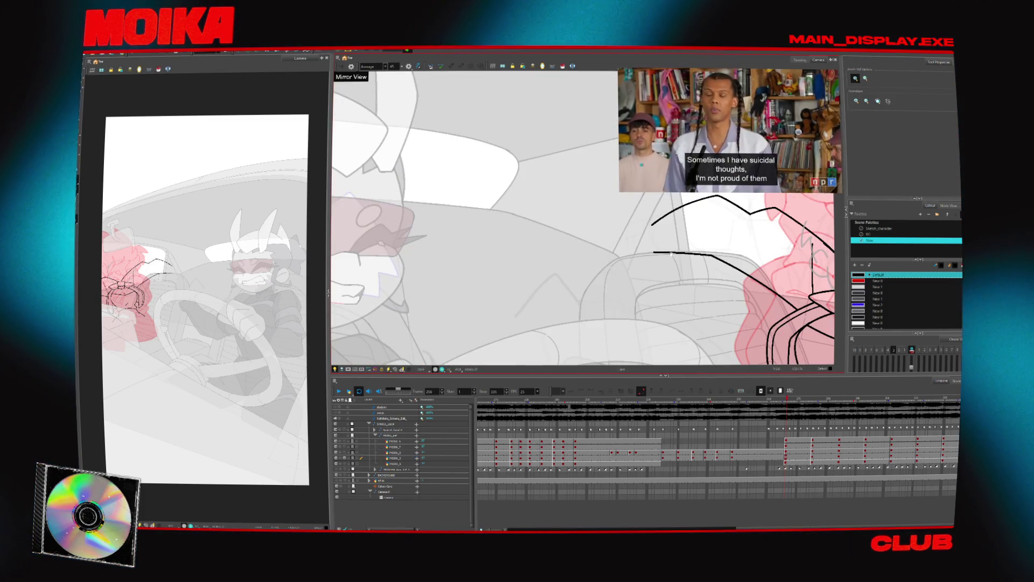
pyautogui.moveTo(671, 253); pyautogui.dragTo(591, 275)
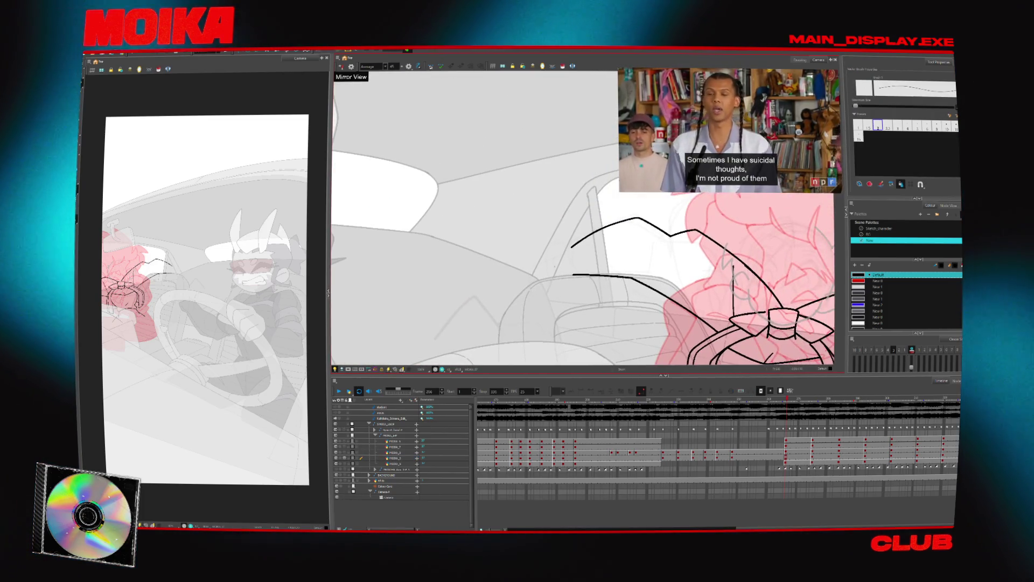
pyautogui.hotkey('alt', 'b')
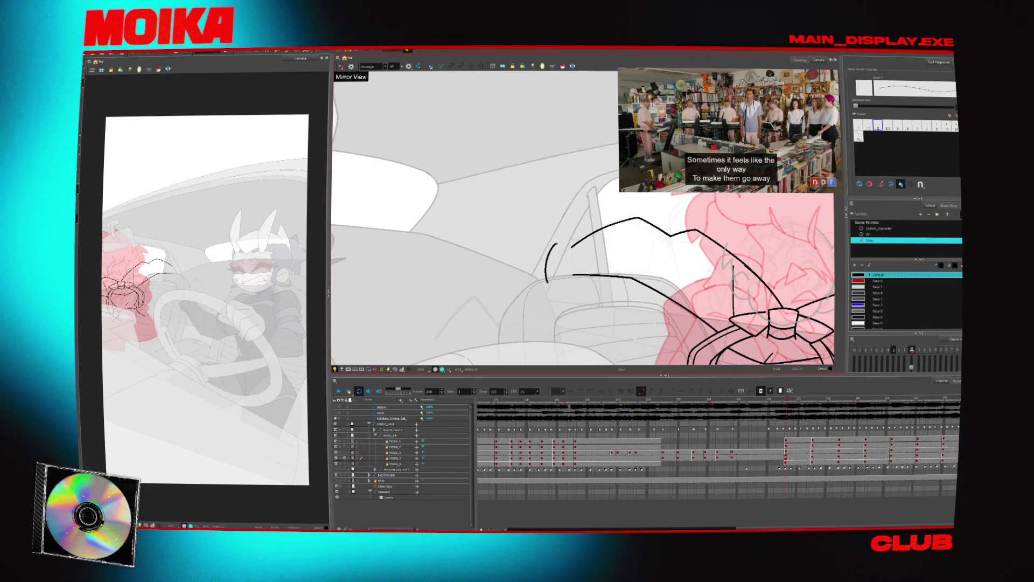
pyautogui.click(813, 458)
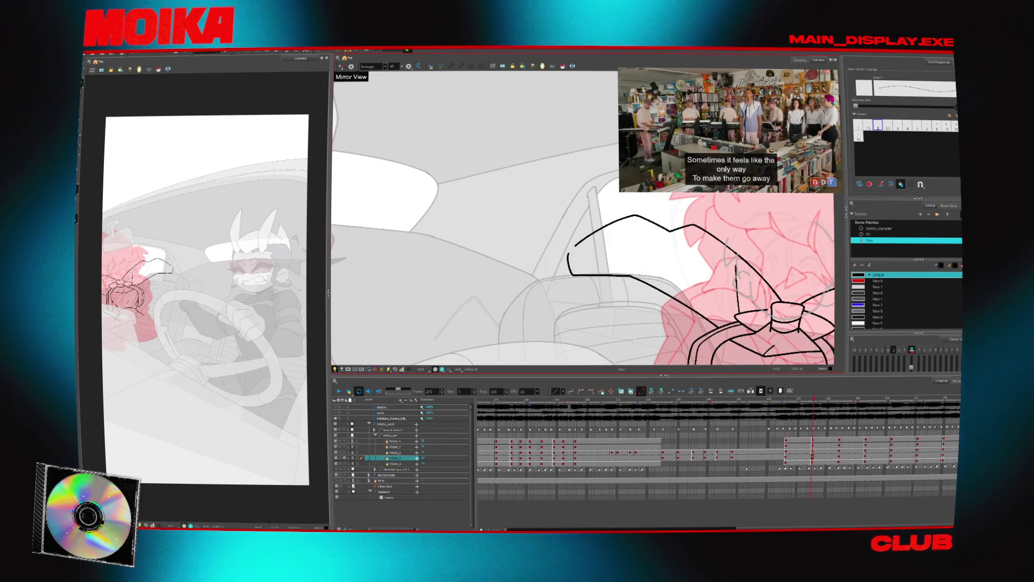
pyautogui.moveTo(545, 277); pyautogui.dragTo(546, 282)
# Compare frames 266 and 275, adjust a selected stroke, rotate the view flatter, and advance to frame 284.
pyautogui.press(',')
pyautogui.press(',')
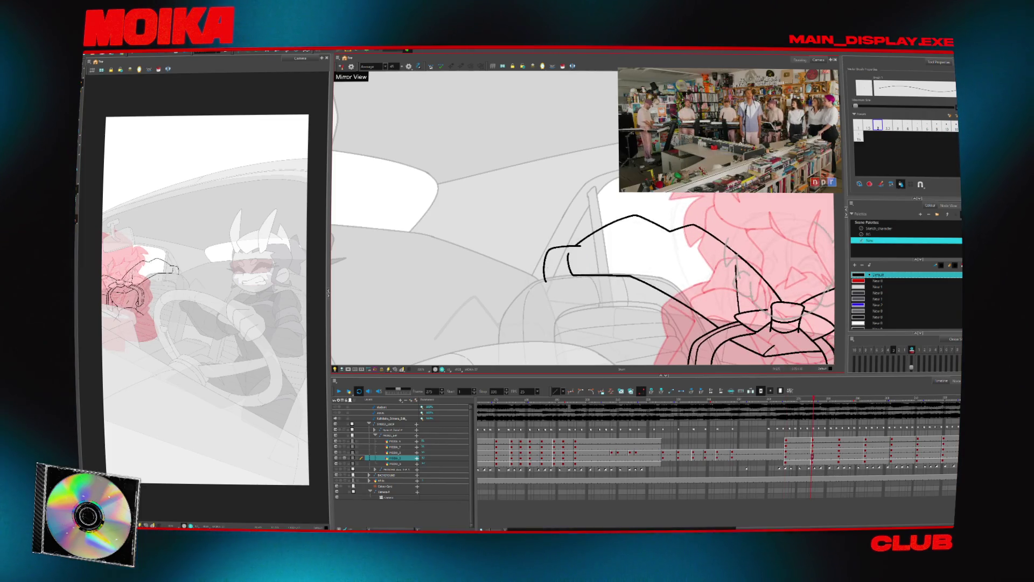
pyautogui.press(',')
pyautogui.press(',')
pyautogui.hotkey('alt', 's')
pyautogui.press(',')
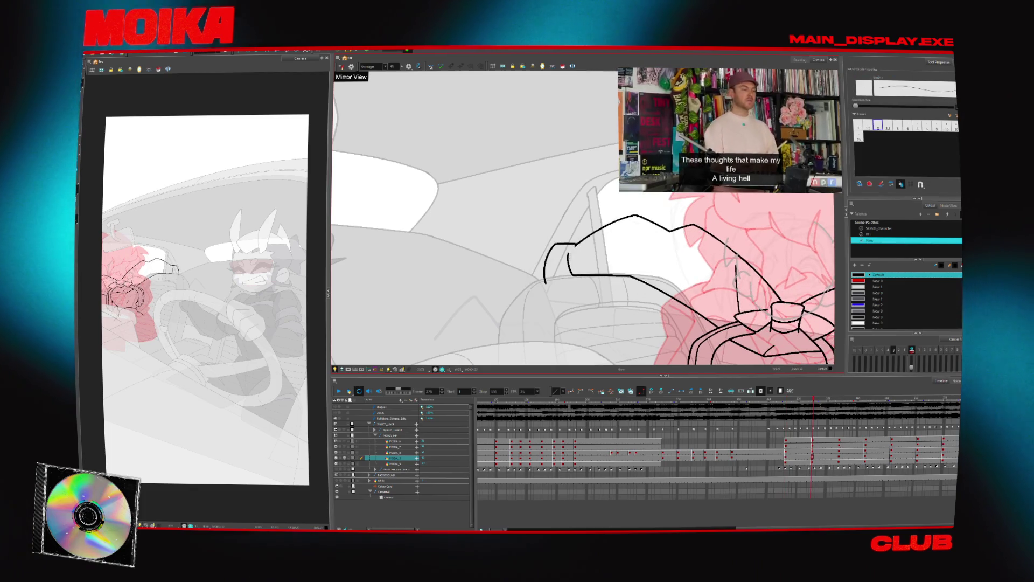
pyautogui.press('g')
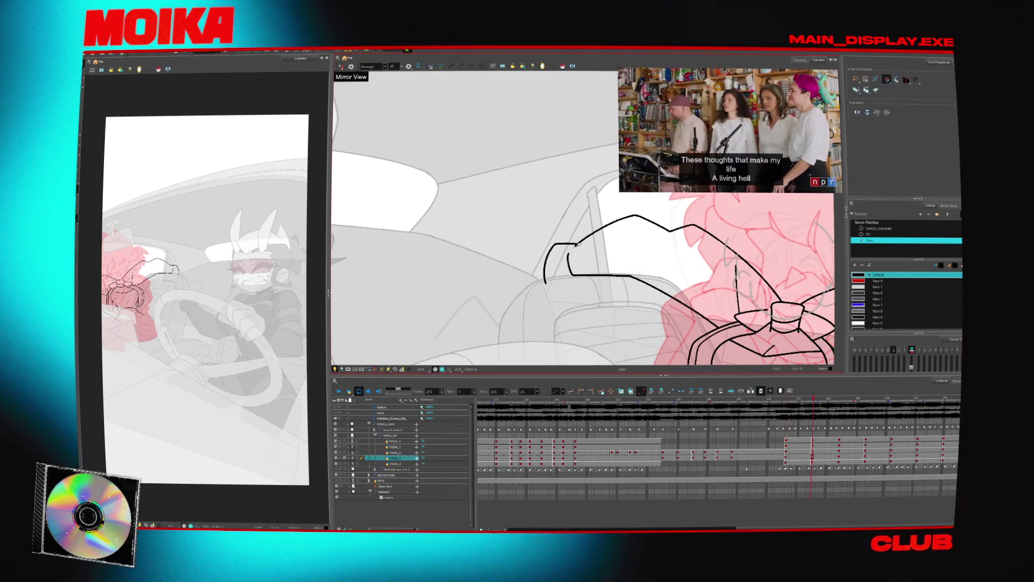
pyautogui.hotkey('alt', '/')
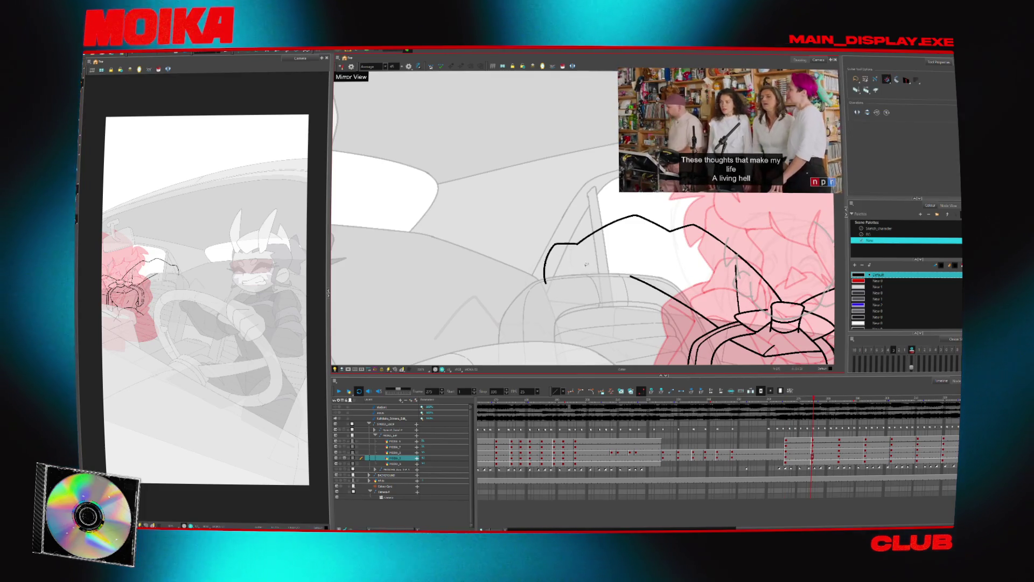
pyautogui.hotkey('alt', 's')
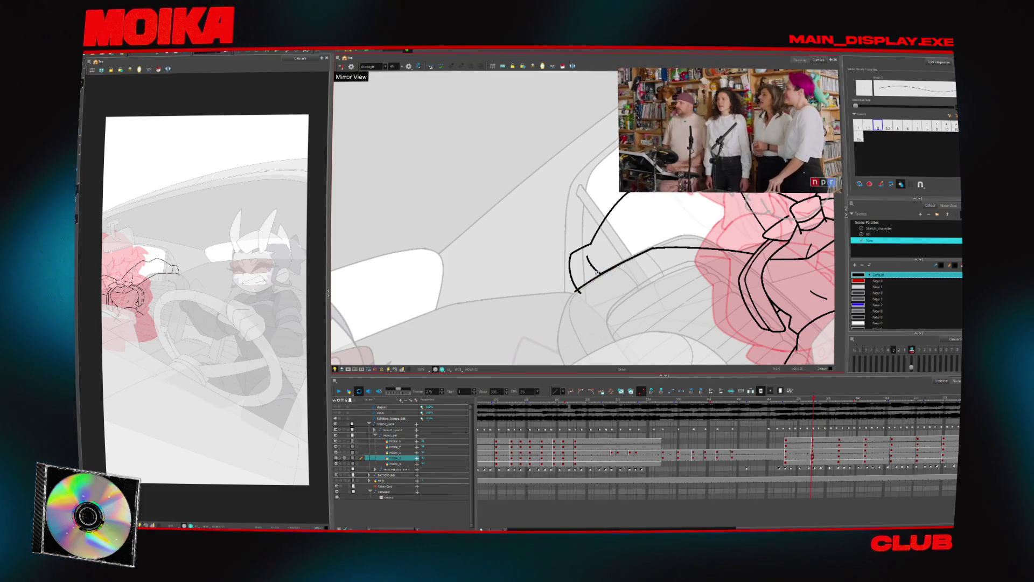
pyautogui.hotkey('alt', 's')
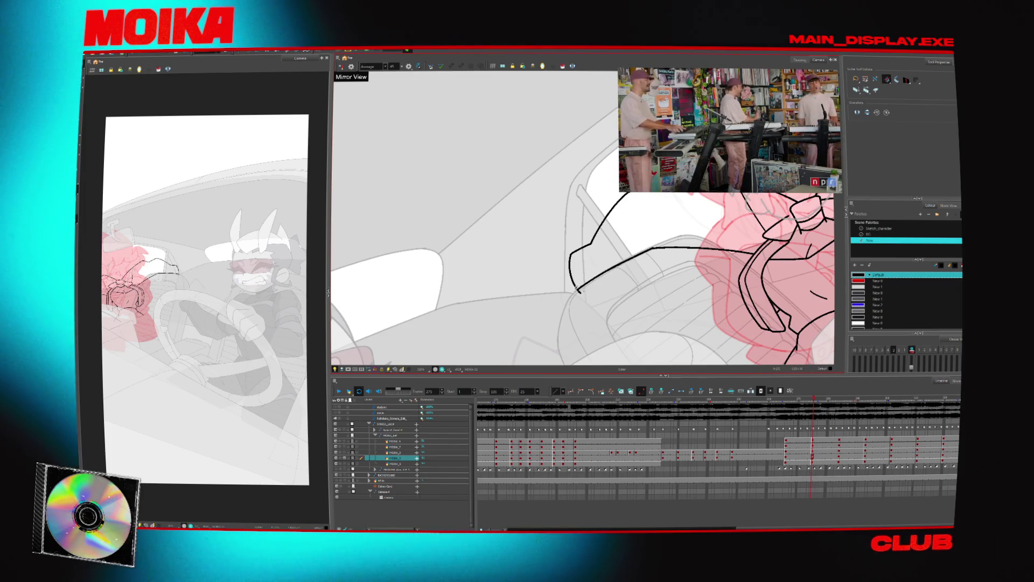
pyautogui.moveTo(571, 302); pyautogui.dragTo(551, 327)
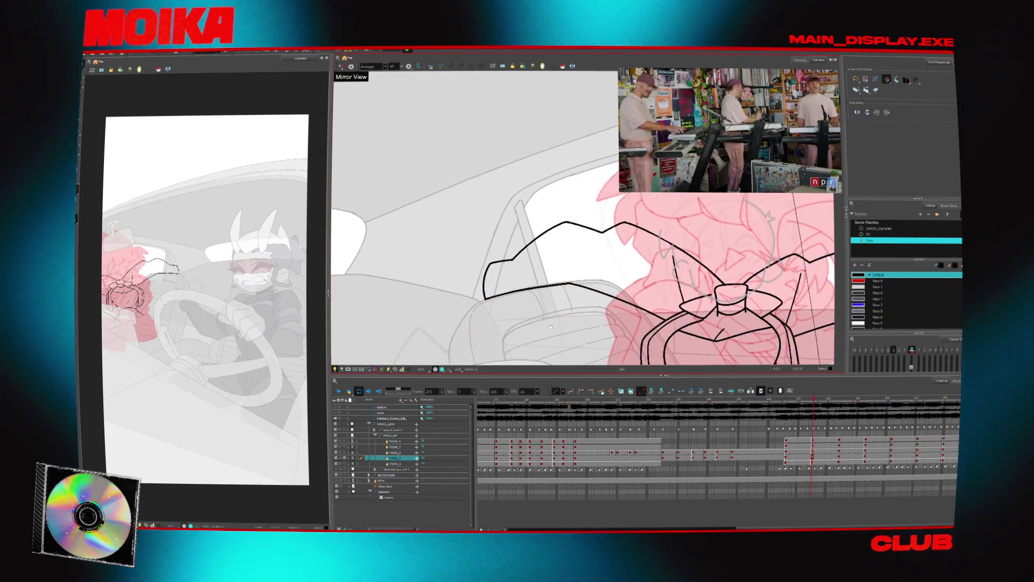
pyautogui.hotkey('alt', 'b')
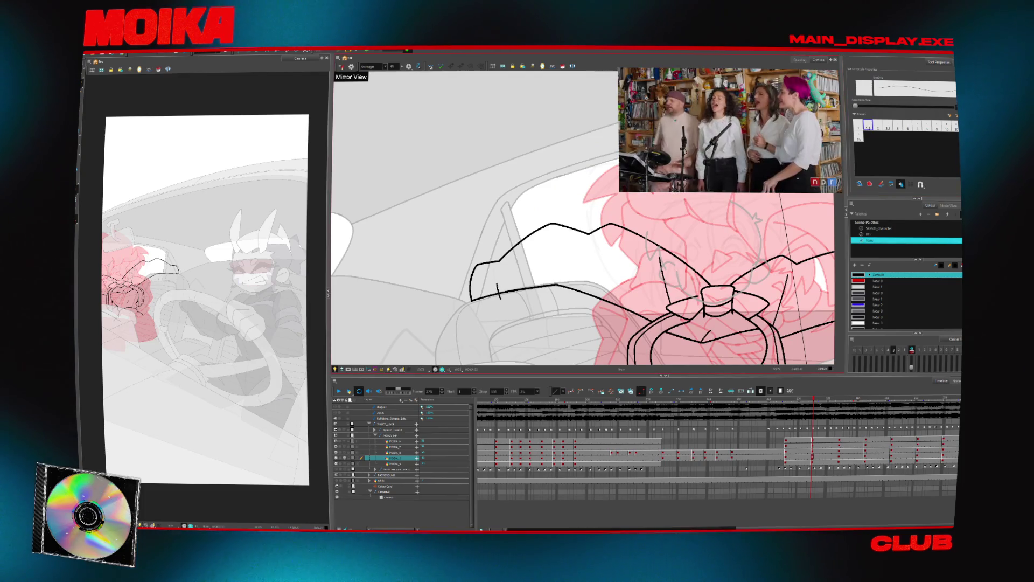
pyautogui.press('Return')
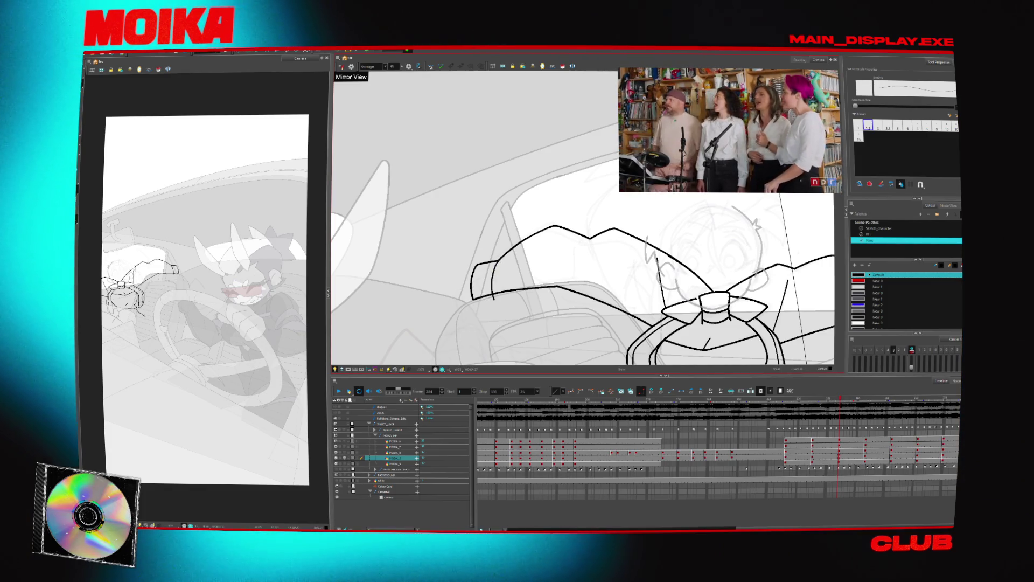
# Advance to frame 293, zoom out and pan up, then flip between neighbouring inked drawings.
pyautogui.press('Return')
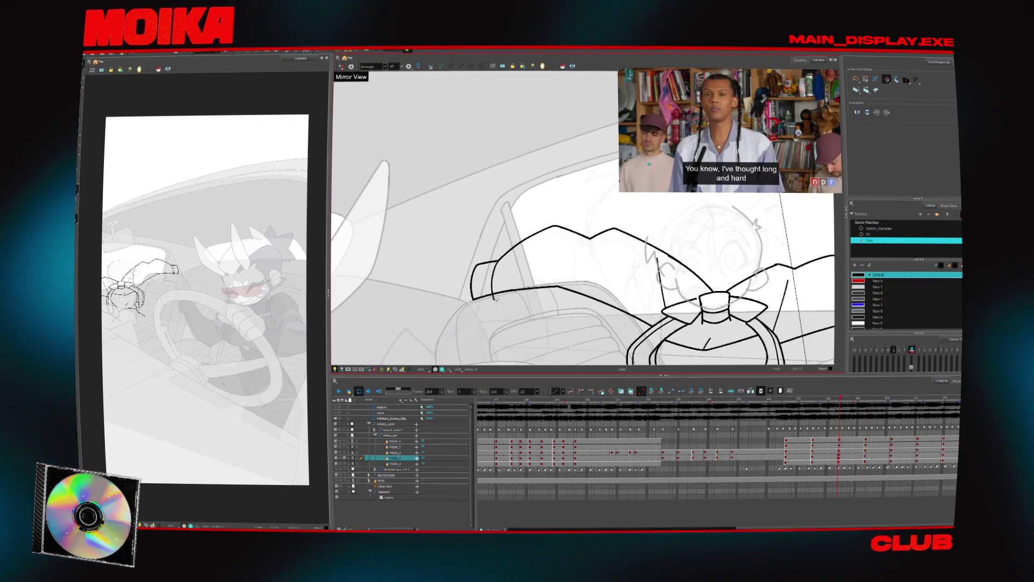
pyautogui.hotkey('alt', 'z')
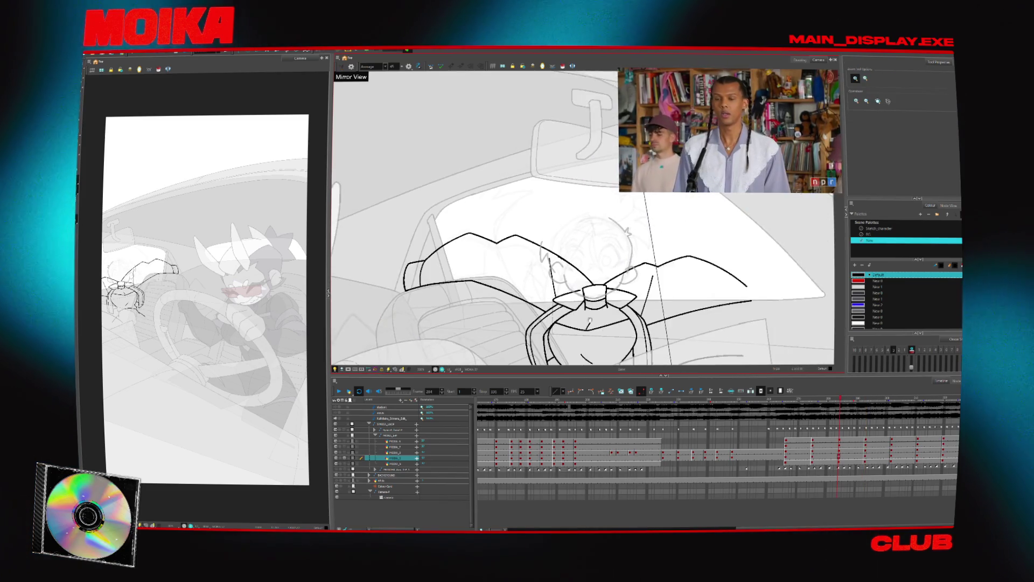
pyautogui.moveTo(713, 276); pyautogui.dragTo(733, 200)
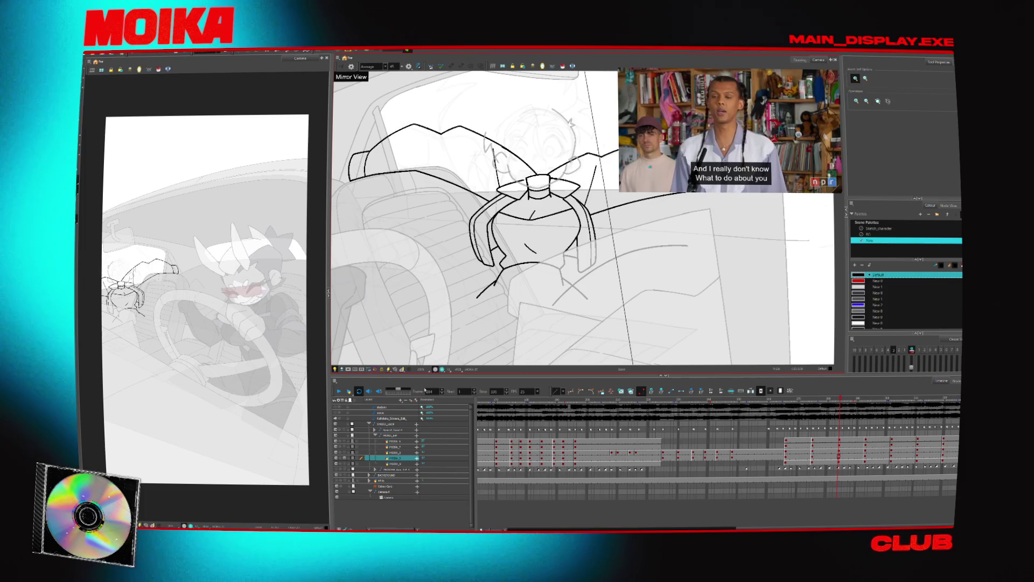
pyautogui.hotkey('alt', 's')
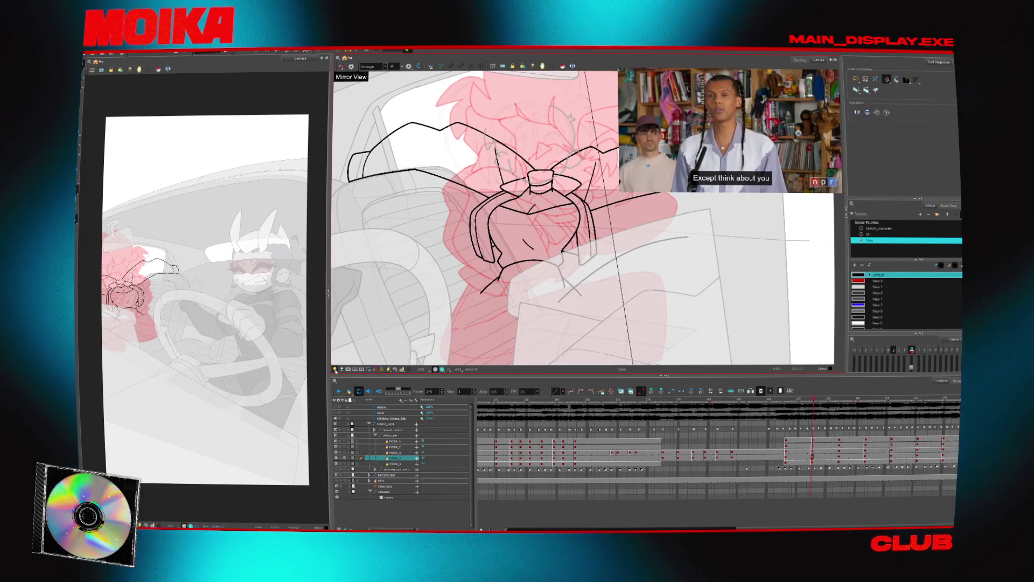
pyautogui.hotkey('alt', 'z')
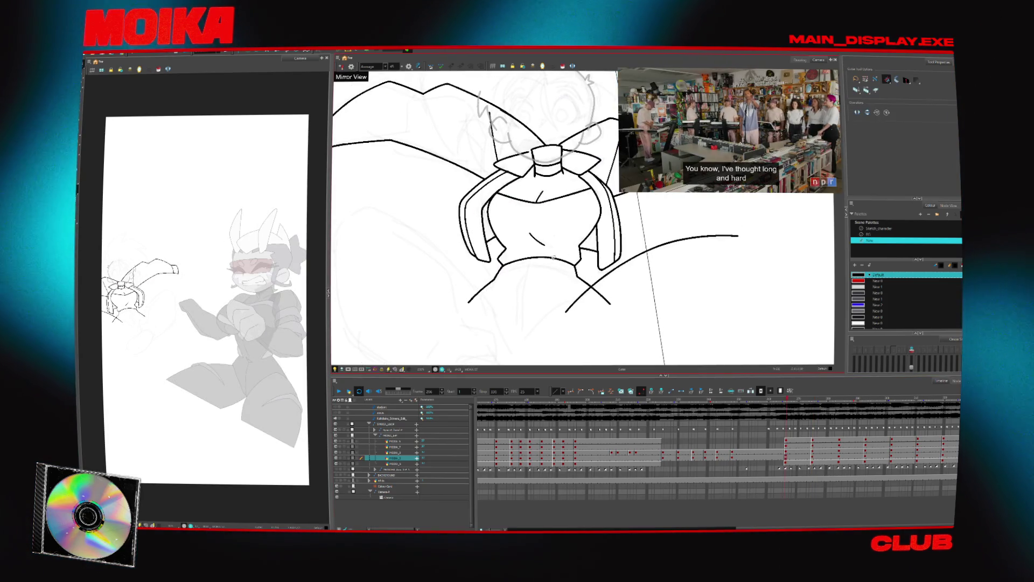
# Draw a long Brush curve continuing the jacket's lower arc left of the collar bands.
pyautogui.hotkey('alt', 'b')
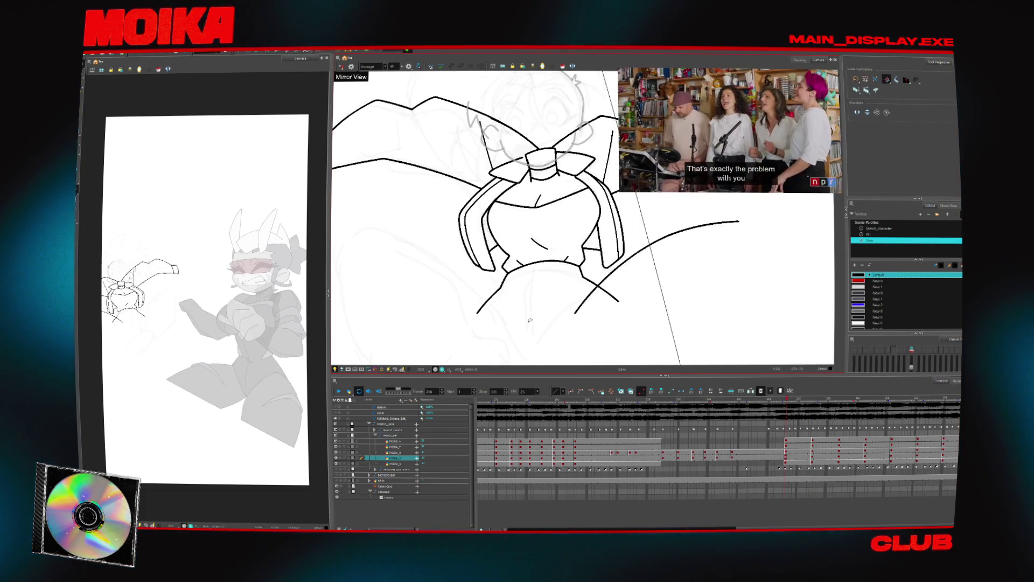
pyautogui.hotkey('alt', 'b')
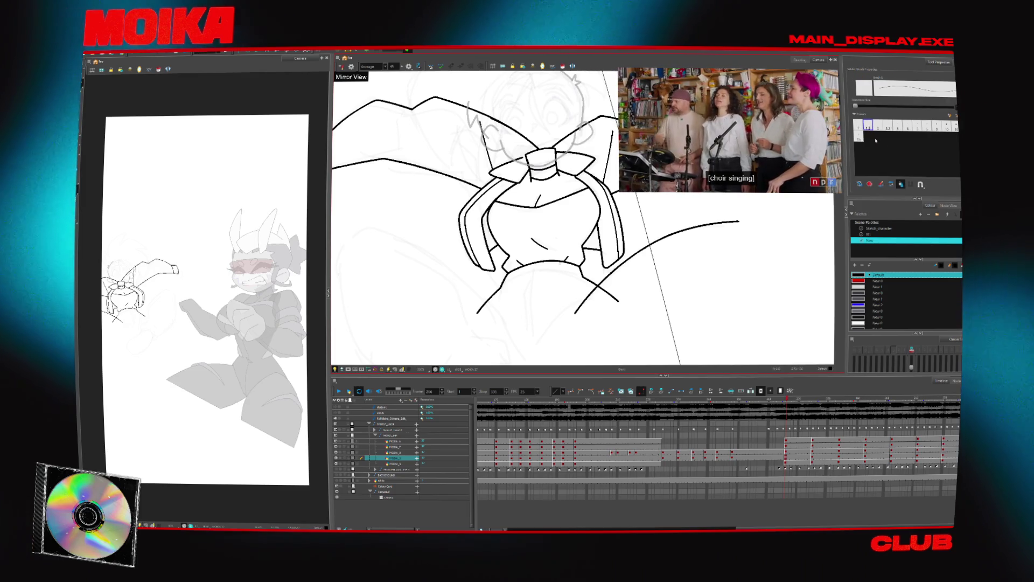
pyautogui.hotkey('alt', 'z')
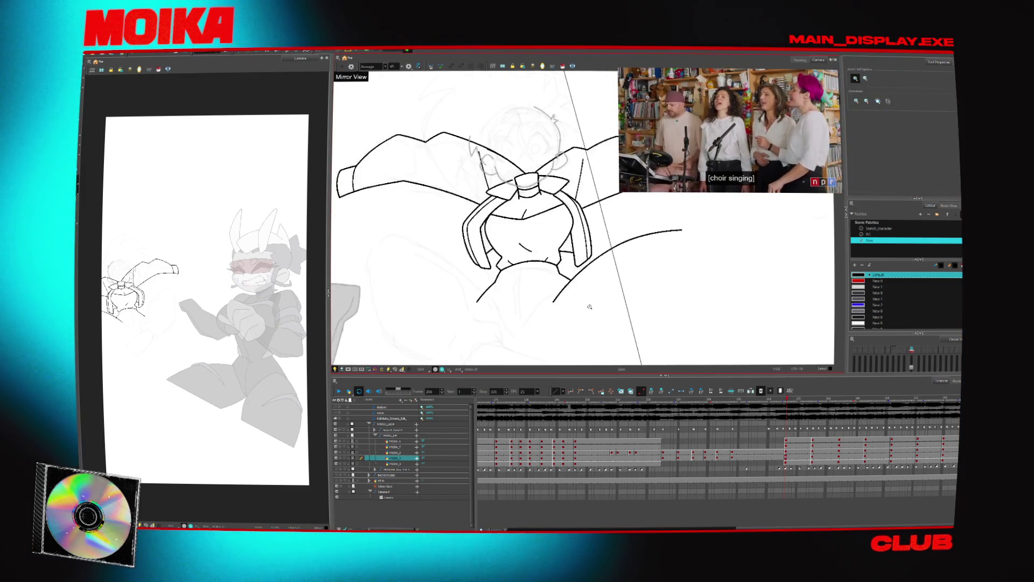
pyautogui.hotkey('alt', 'b')
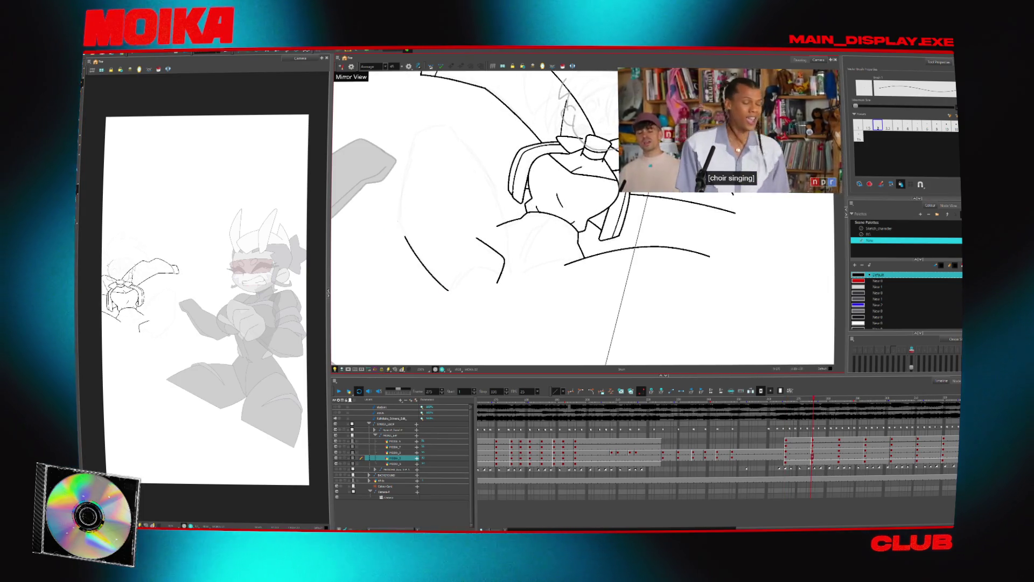
pyautogui.moveTo(404, 237); pyautogui.dragTo(423, 117)
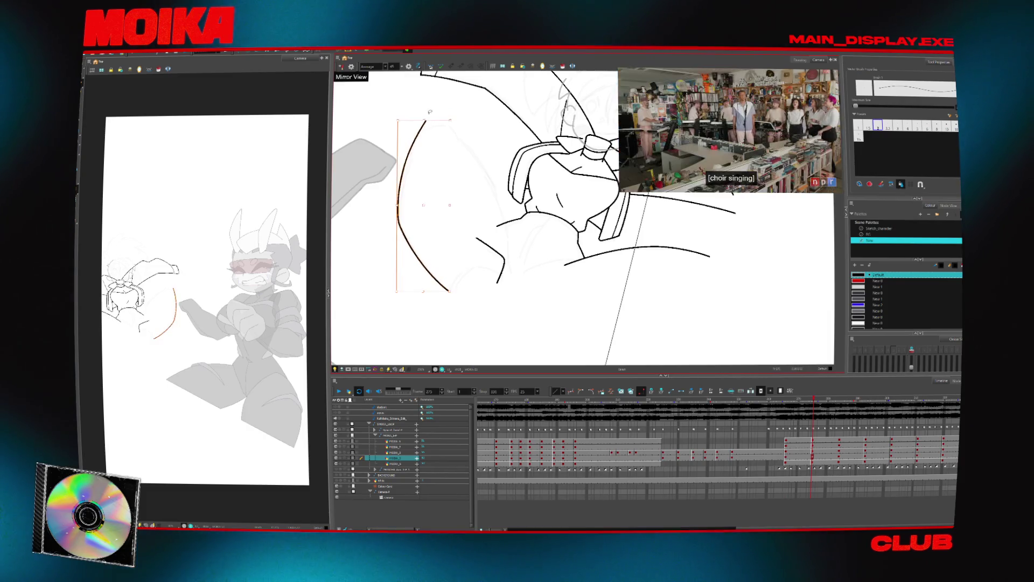